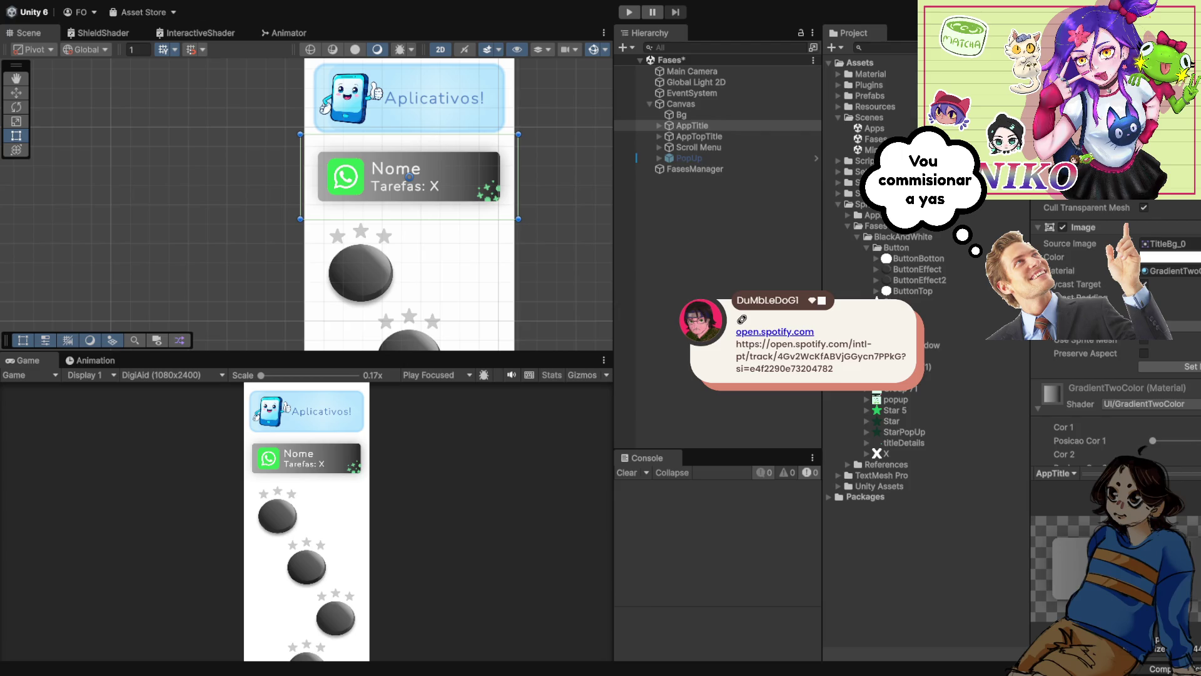
- Select the Apps scene asset in the Project window's Scenes folder
{"action": "scroll", "coordinate": [1114, 313], "scroll_direction": "up", "scroll_amount": 3}
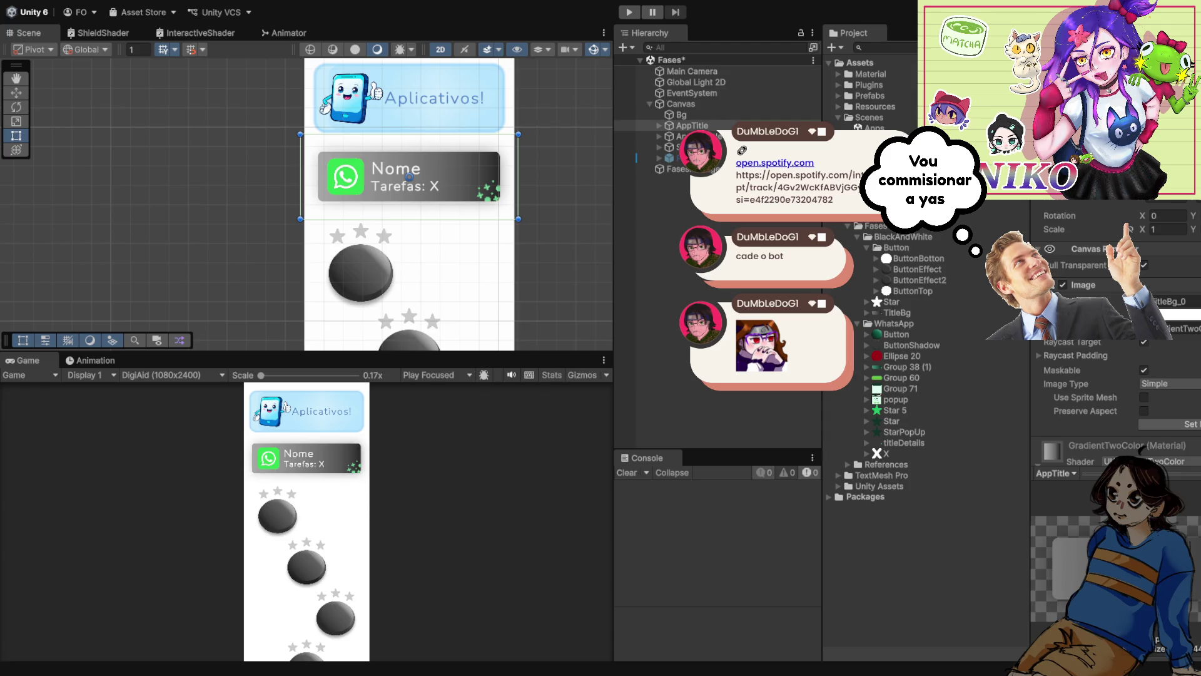
{"action": "scroll", "coordinate": [509, 235], "scroll_direction": "down", "scroll_amount": 3}
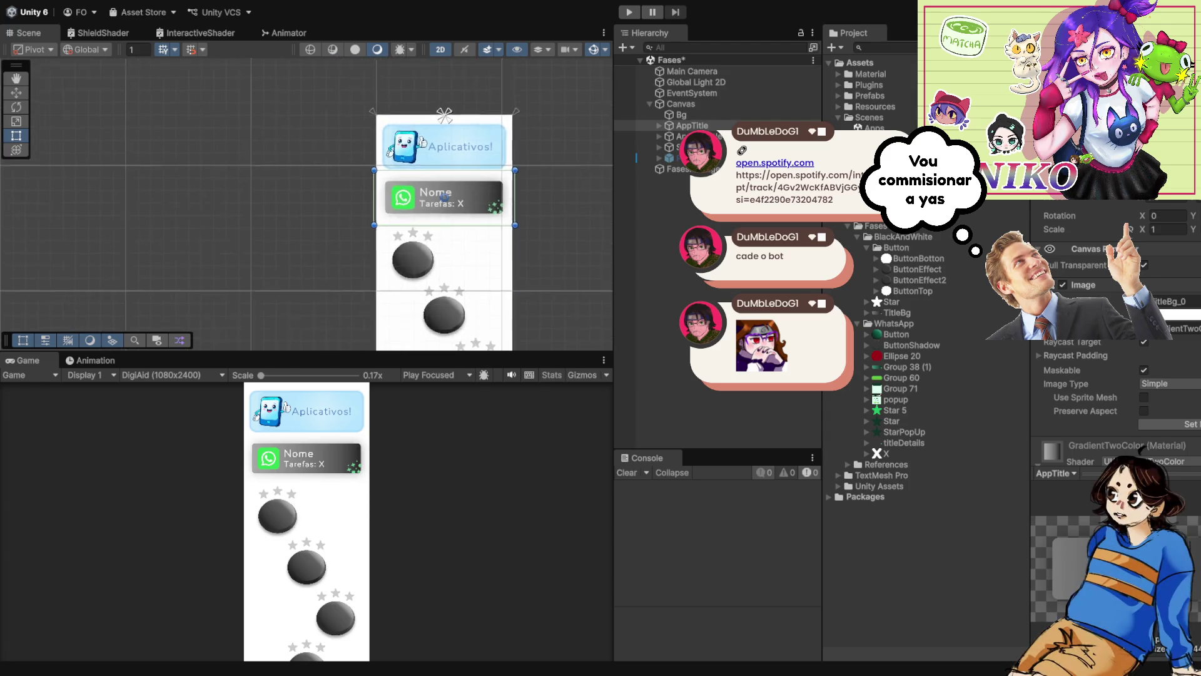
{"action": "scroll", "coordinate": [504, 283], "scroll_direction": "up", "scroll_amount": 2}
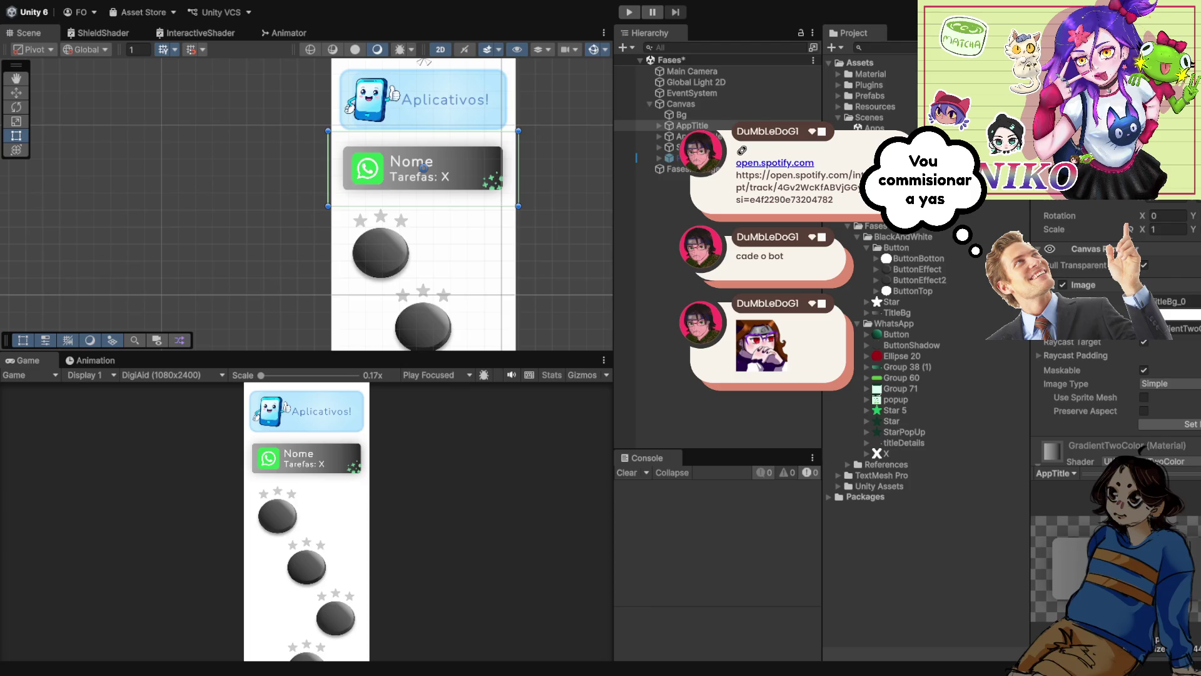
{"action": "left_click", "coordinate": [874, 128]}
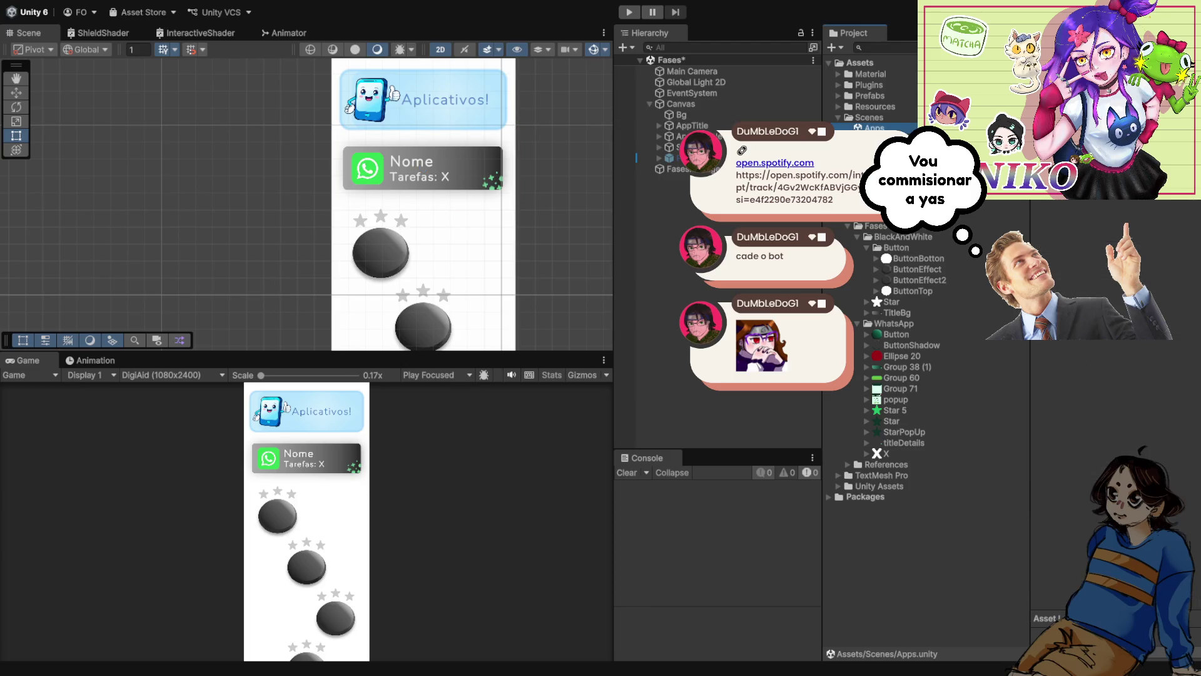
- Play-test choosing WhatsApp in the Game view to check the themed levels screen, then stop
{"action": "key", "text": "ctrl+p"}
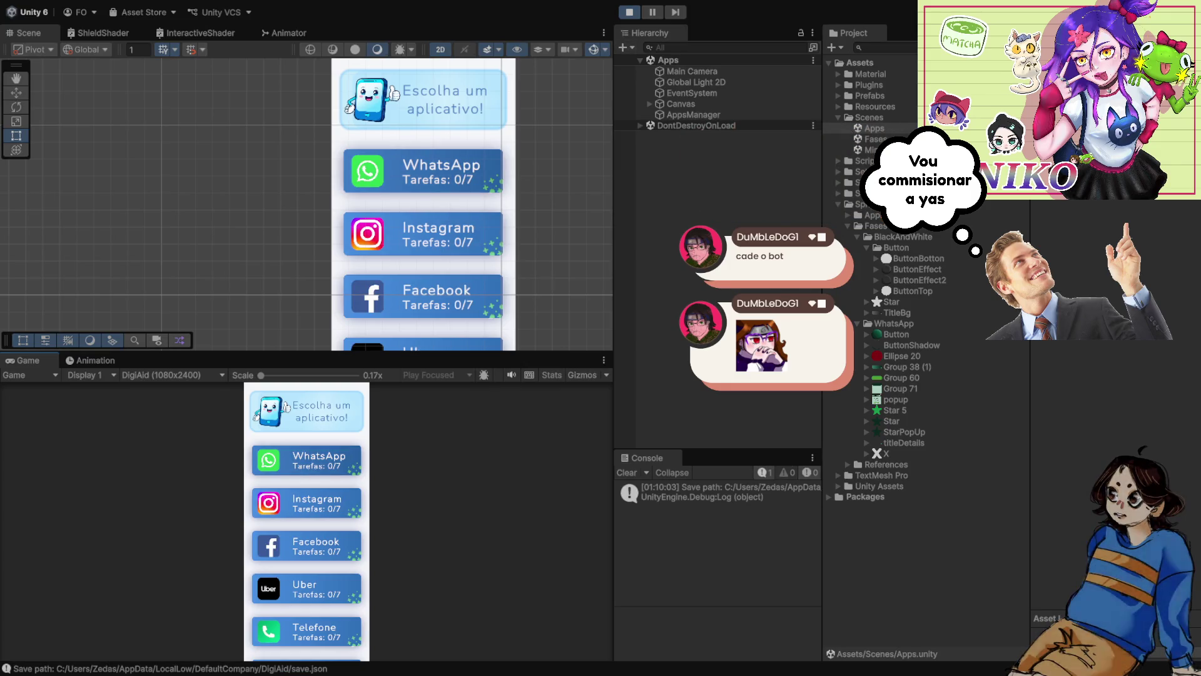
{"action": "left_click", "coordinate": [306, 459]}
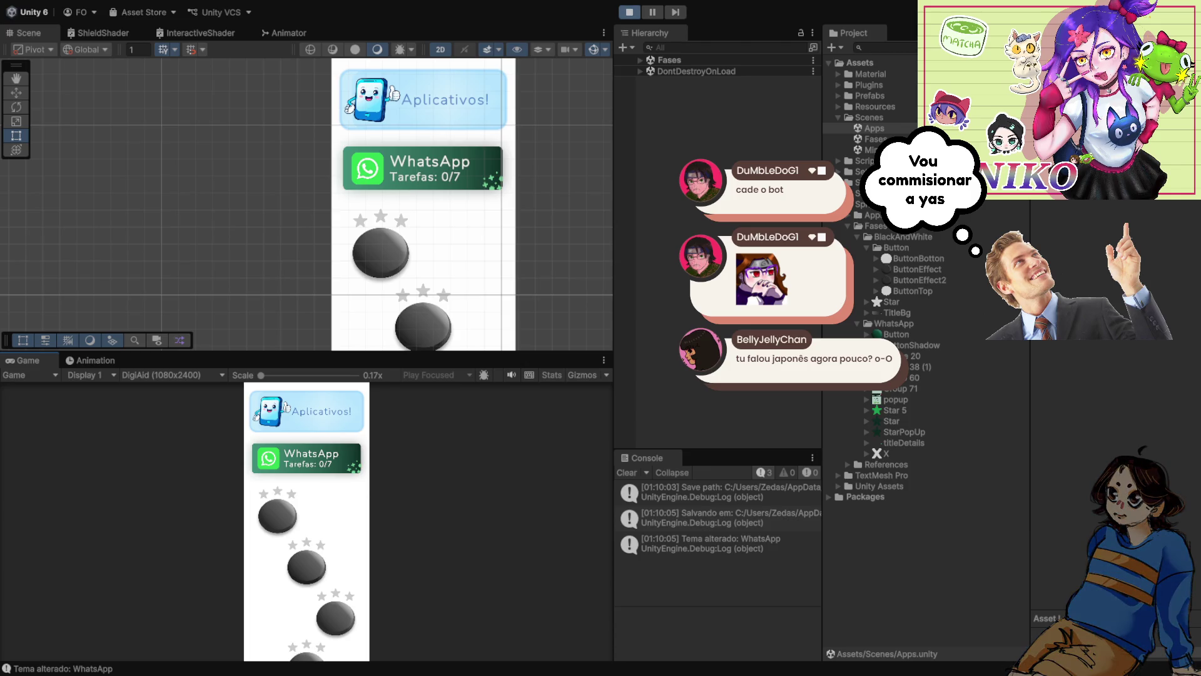
{"action": "key", "text": "ctrl+p"}
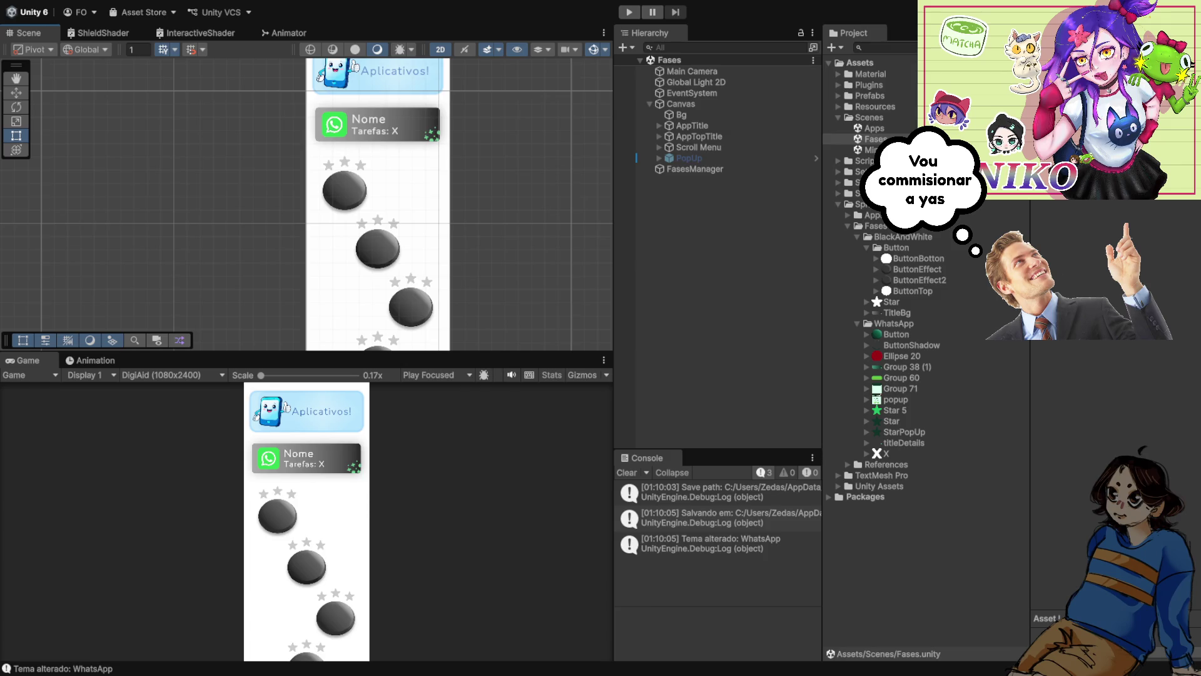
- Expand Scroll Menu and Content in the Hierarchy and select the first LevelButtonContainer
{"action": "scroll", "coordinate": [347, 193], "scroll_direction": "up", "scroll_amount": 5}
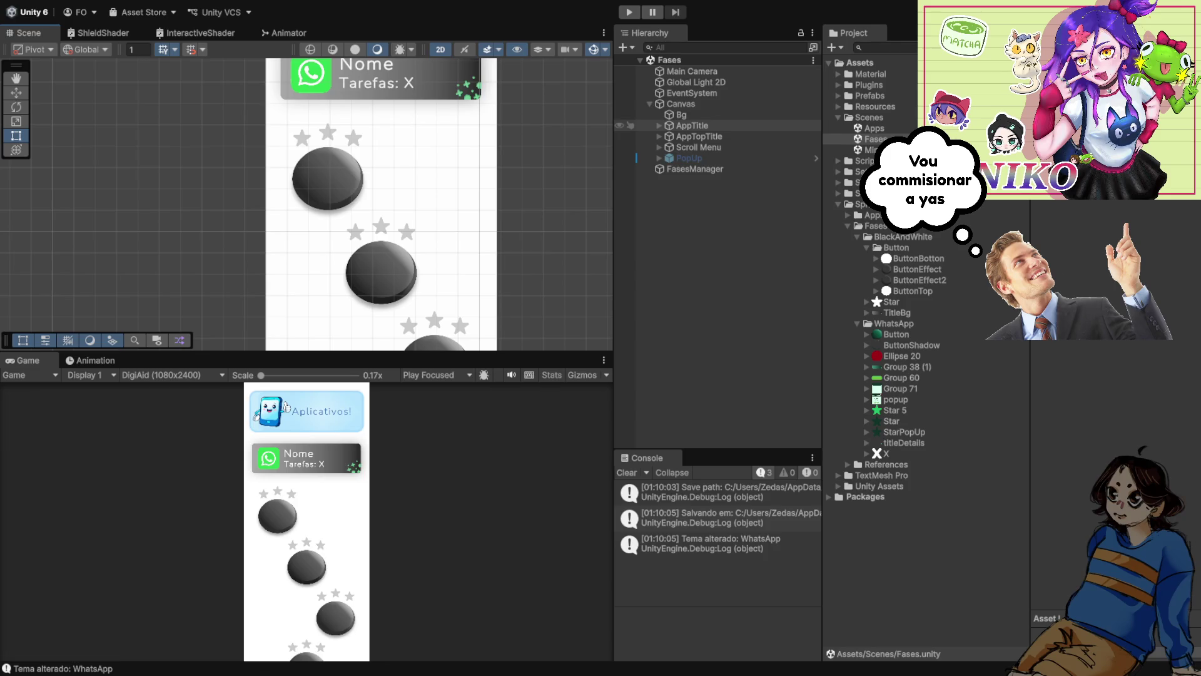
{"action": "left_click", "coordinate": [659, 147]}
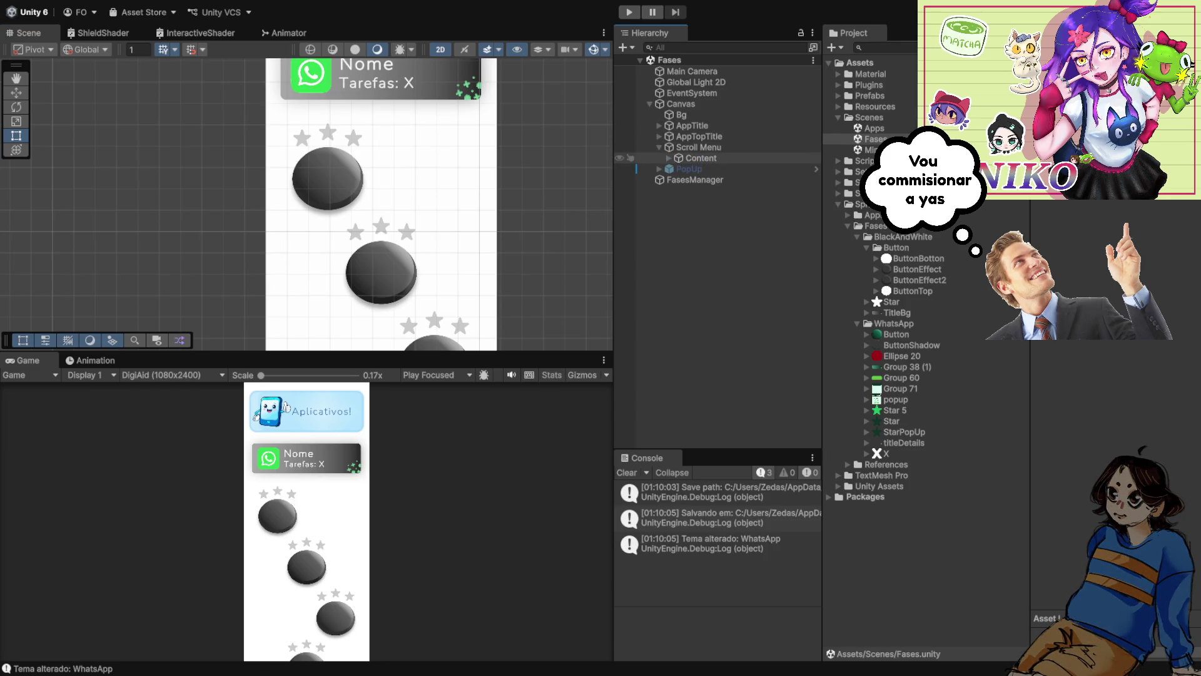
{"action": "left_click", "coordinate": [668, 158]}
{"action": "left_click", "coordinate": [737, 168]}
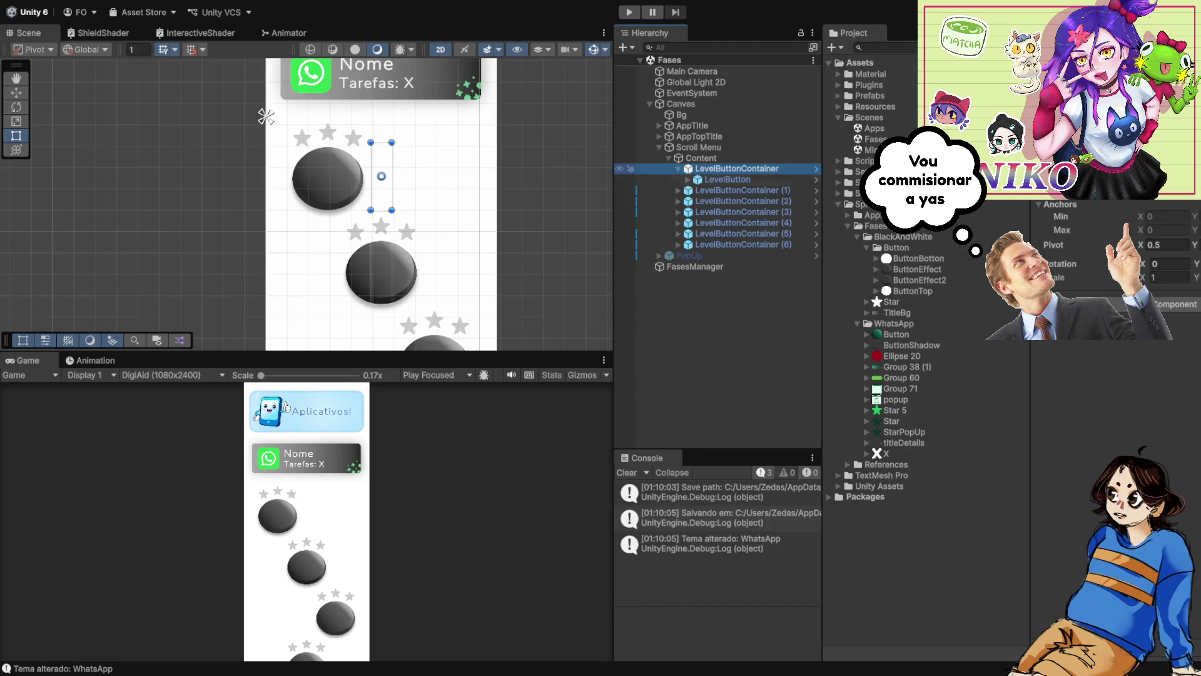
- Select the first LevelButton and inspect its Button component in the Inspector
{"action": "left_click", "coordinate": [727, 180]}
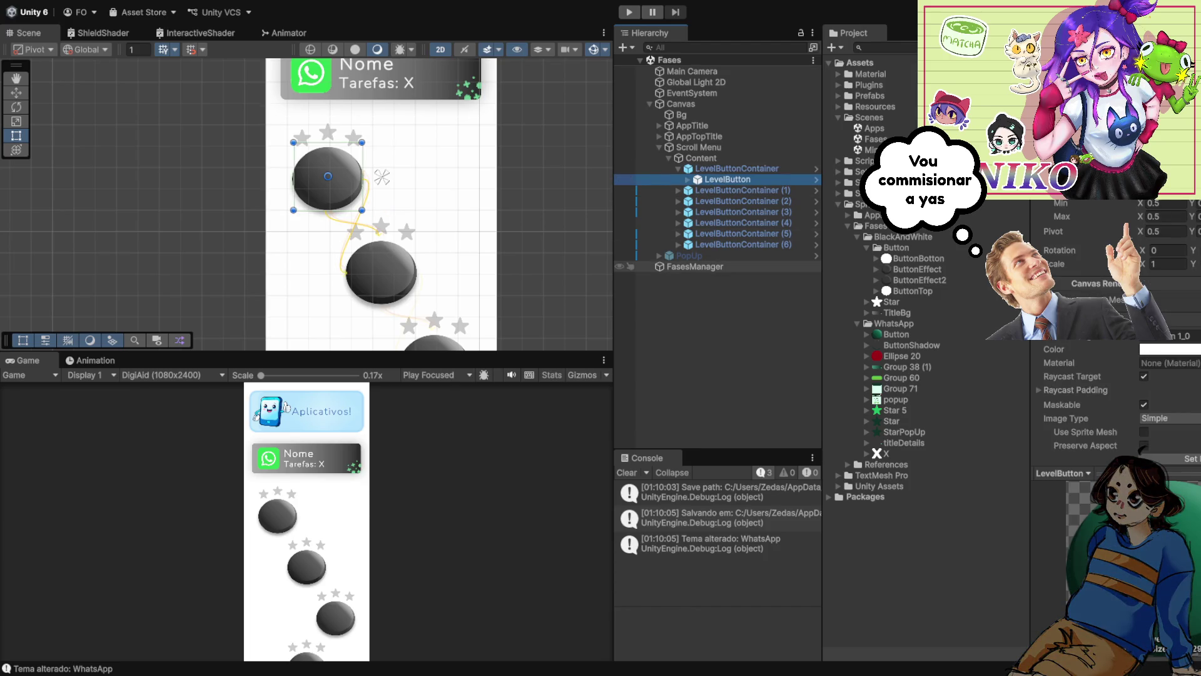
{"action": "scroll", "coordinate": [1141, 448], "scroll_direction": "down", "scroll_amount": 2}
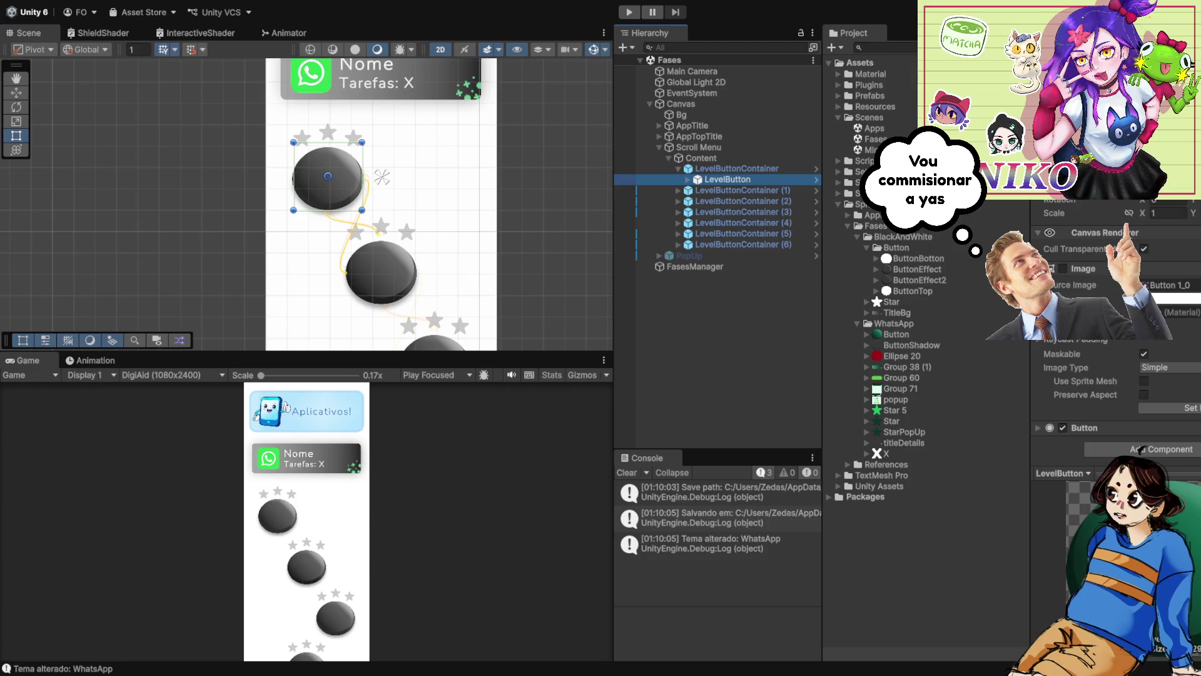
{"action": "left_click", "coordinate": [1140, 448]}
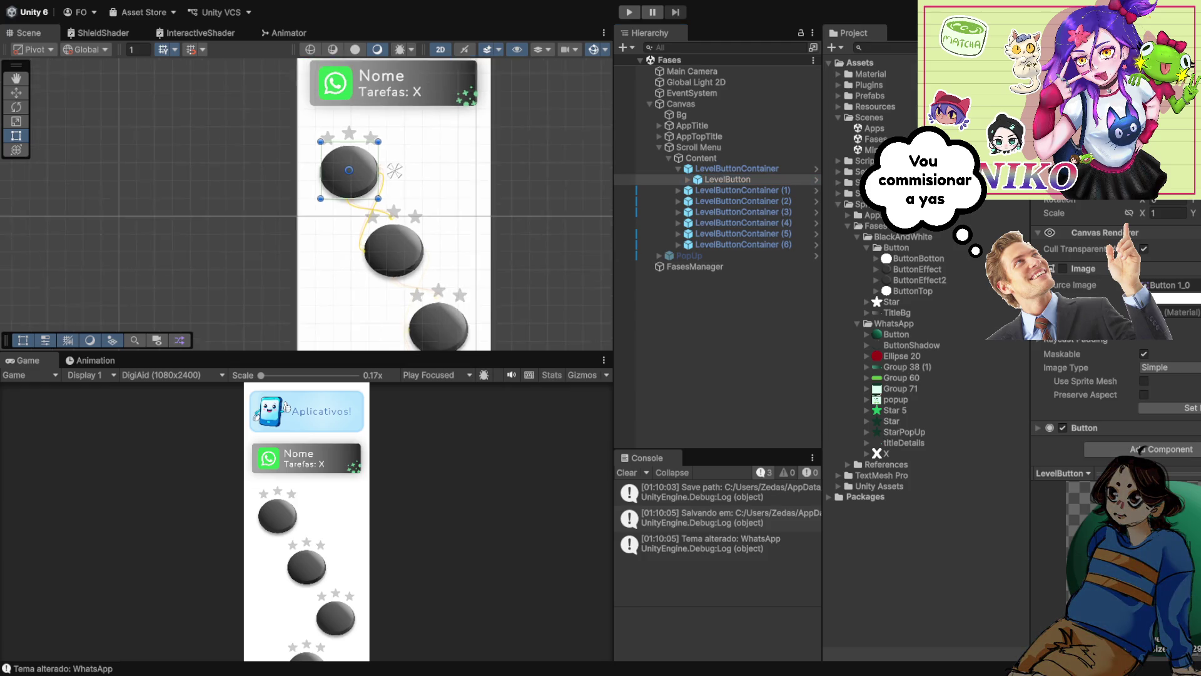
{"action": "left_click", "coordinate": [1089, 428]}
{"action": "left_click", "coordinate": [1139, 429]}
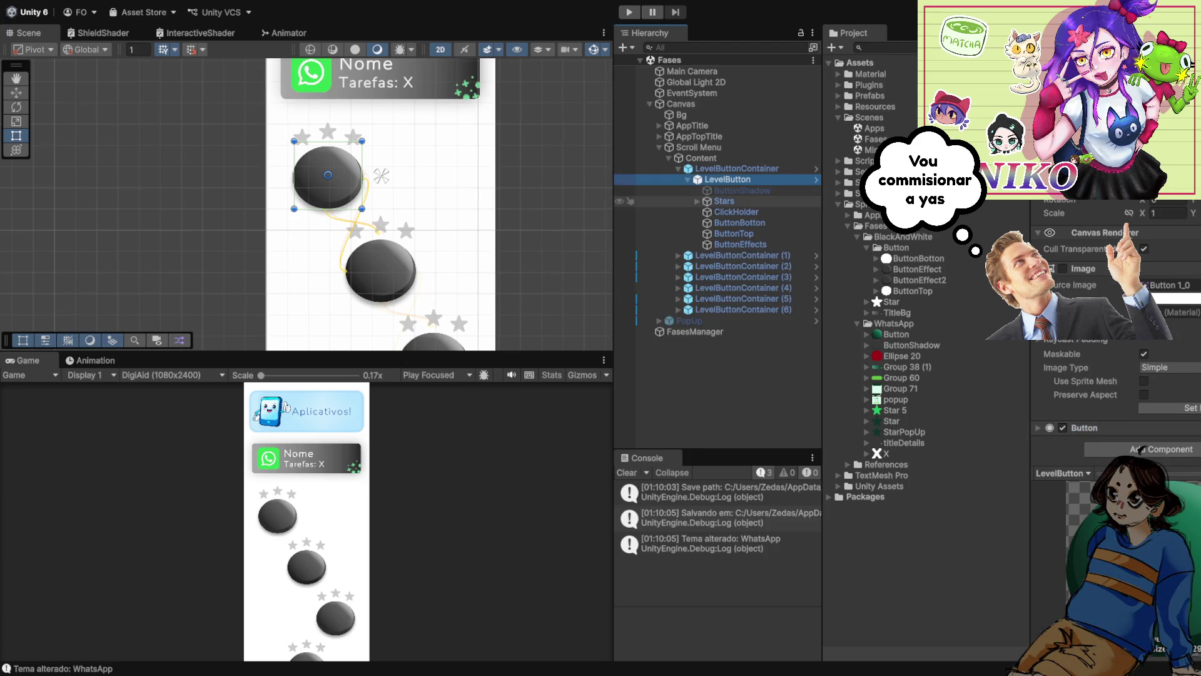
- Cycle through the level button's stacked layers in the Scene view, starting with ButtonBottom
{"action": "left_click", "coordinate": [327, 175]}
{"action": "left_click", "coordinate": [327, 176]}
{"action": "left_click", "coordinate": [327, 176]}
{"action": "left_click", "coordinate": [327, 176]}
{"action": "left_click", "coordinate": [327, 176]}
{"action": "left_click", "coordinate": [327, 176]}
{"action": "left_click", "coordinate": [327, 176]}
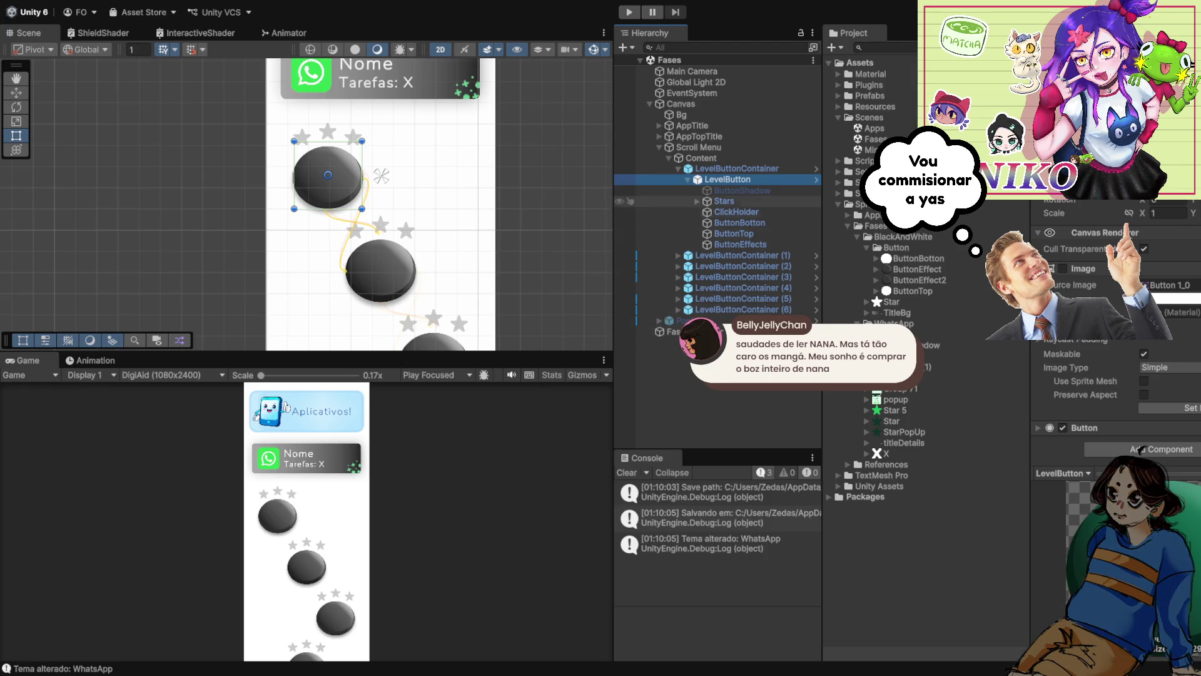
- Select the manager object, collapse the first container, and step through the level containers
{"action": "left_click", "coordinate": [664, 331]}
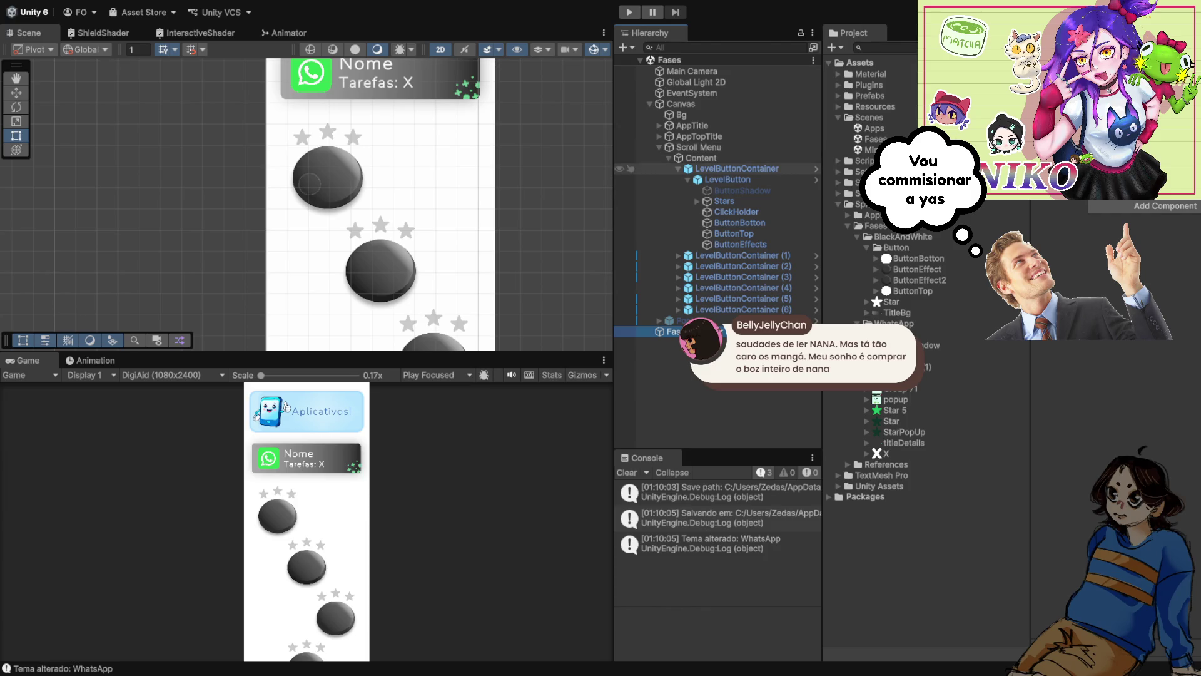
{"action": "left_click", "coordinate": [678, 169]}
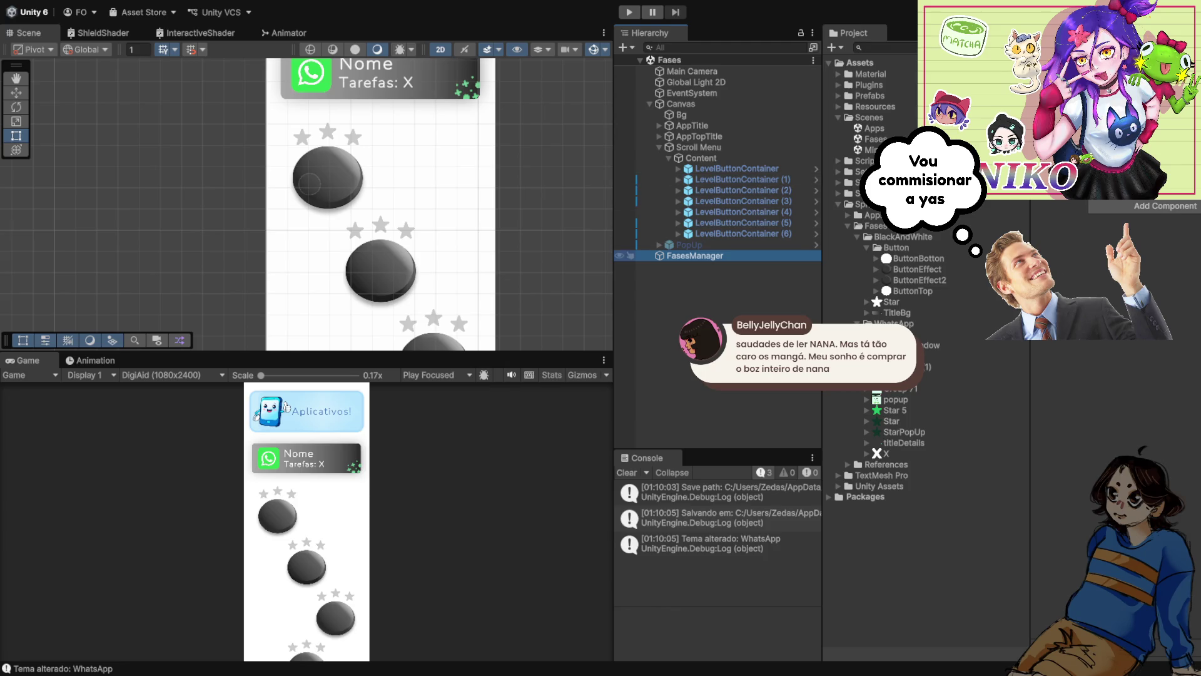
{"action": "left_click", "coordinate": [736, 169]}
{"action": "key", "text": "Down"}
{"action": "key", "text": "Down"}
{"action": "key", "text": "Down"}
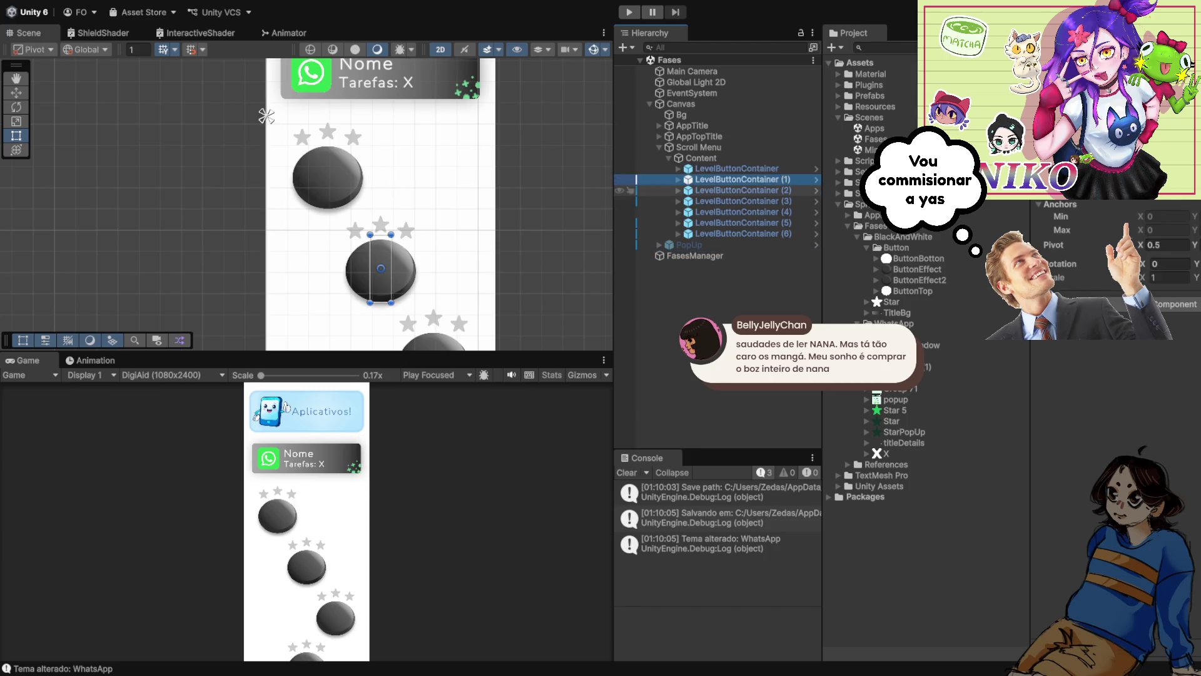
{"action": "key", "text": "Down"}
{"action": "key", "text": "Down"}
{"action": "key", "text": "Down"}
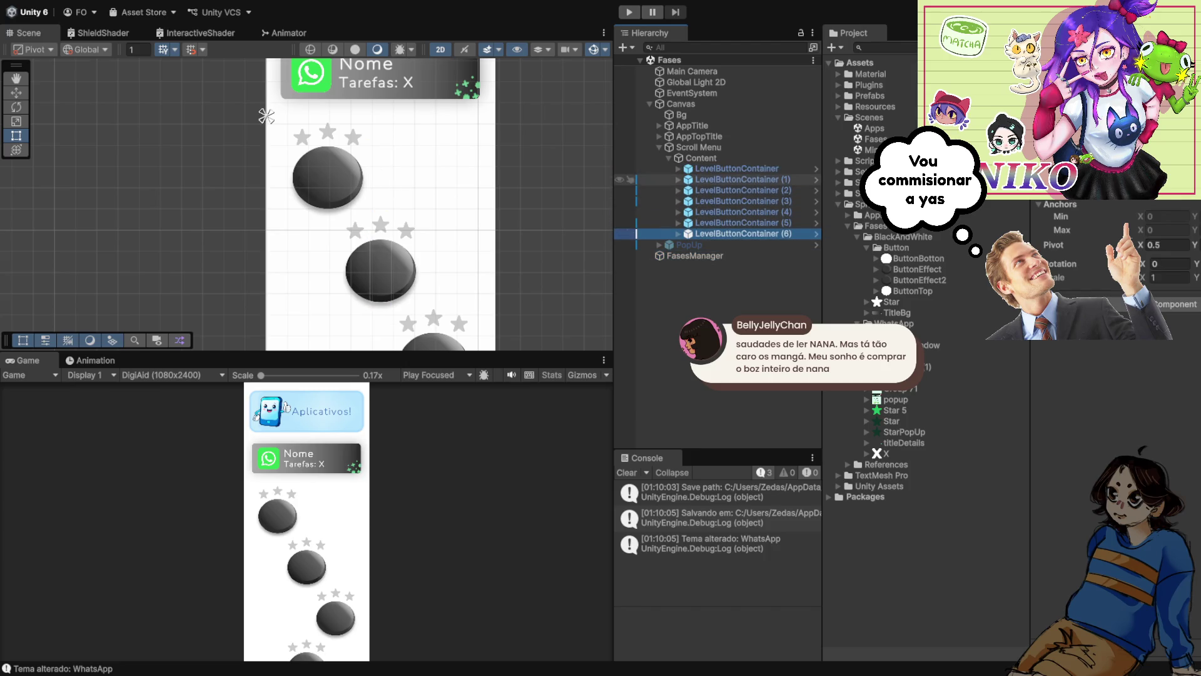
{"action": "key", "text": "Up"}
{"action": "key", "text": "Up"}
{"action": "key", "text": "Up"}
{"action": "key", "text": "Right"}
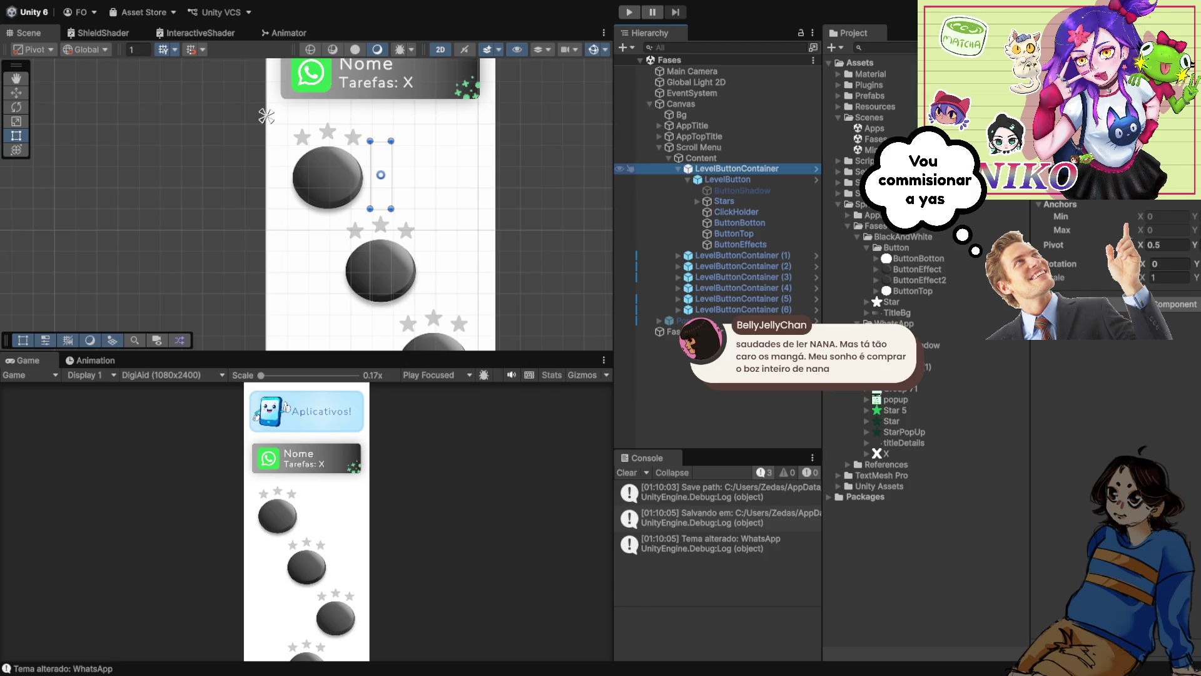
{"action": "key", "text": "Left"}
- Step down to the last container, then select the first LevelButton and fold its children
{"action": "key", "text": "Down"}
{"action": "key", "text": "Down"}
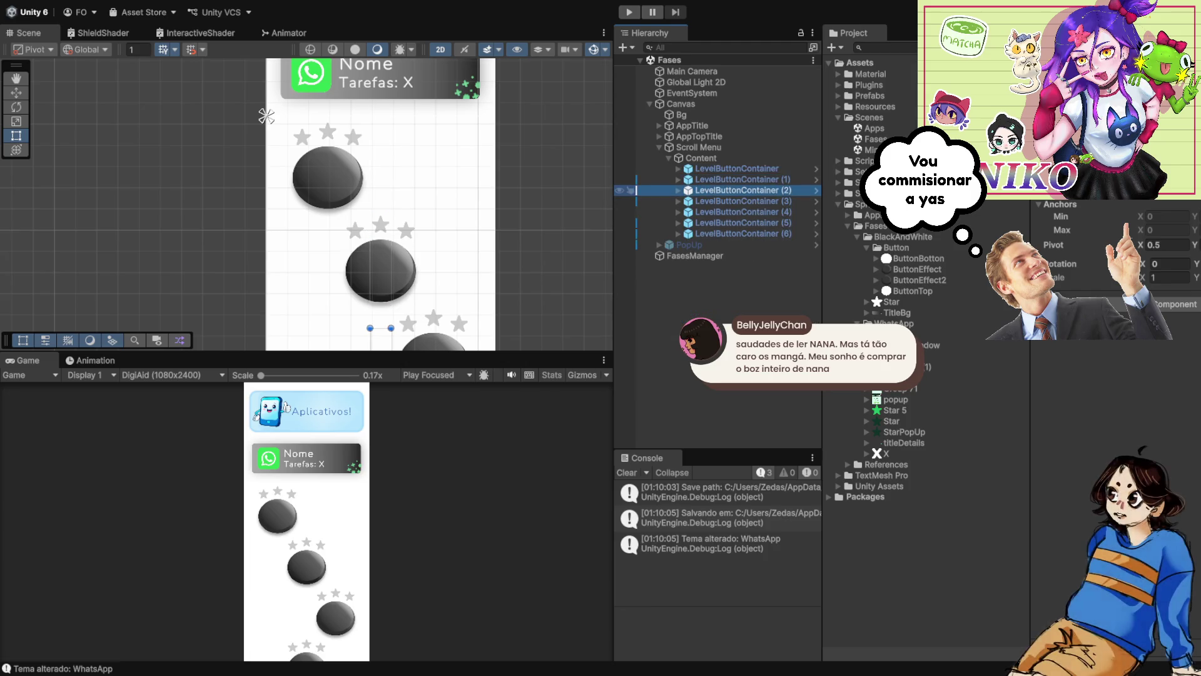
{"action": "key", "text": "Down"}
{"action": "key", "text": "Down"}
{"action": "key", "text": "Down"}
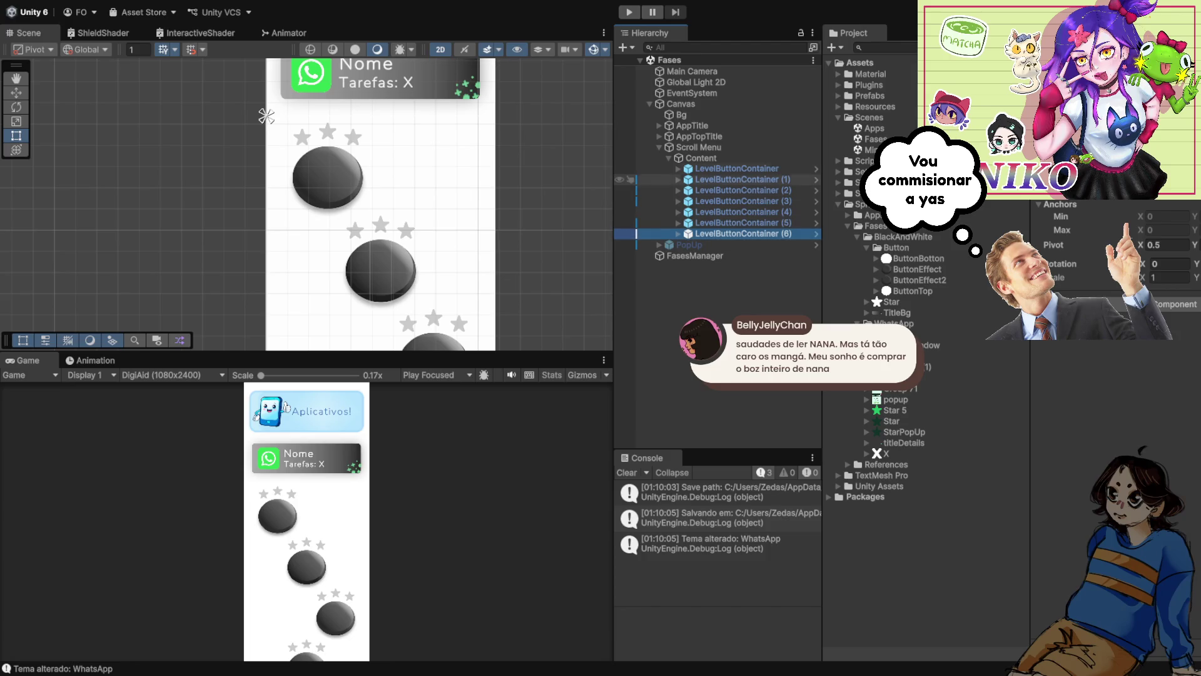
{"action": "left_click", "coordinate": [265, 117]}
{"action": "left_click", "coordinate": [381, 176]}
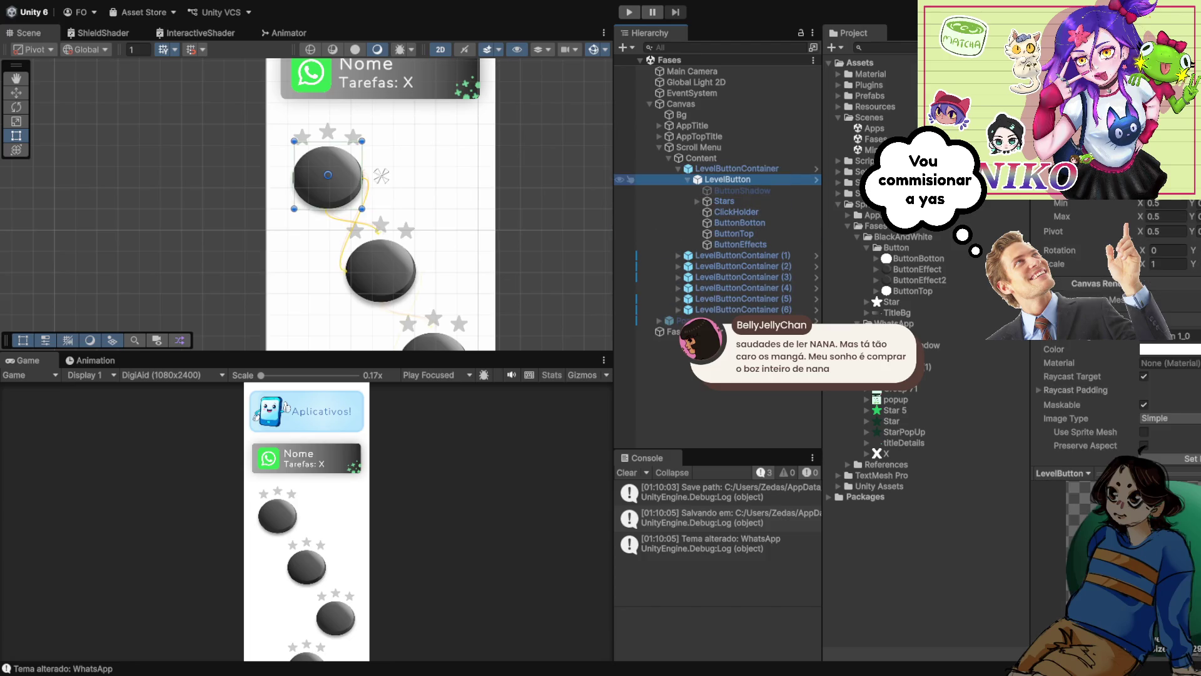
{"action": "key", "text": "Left"}
{"action": "key", "text": "Left"}
{"action": "key", "text": "Left"}
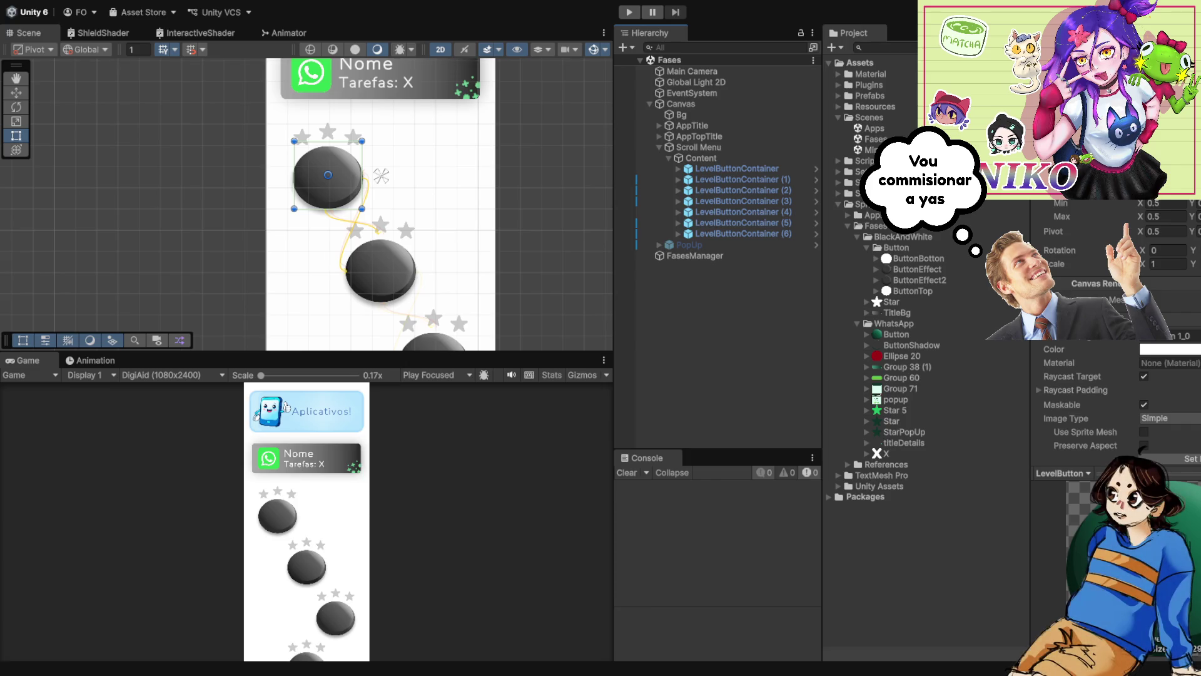
- Reopen the Fases scene and expand Canvas and Scroll Menu to show Content's containers
{"action": "scroll", "coordinate": [446, 193], "scroll_direction": "down", "scroll_amount": 3}
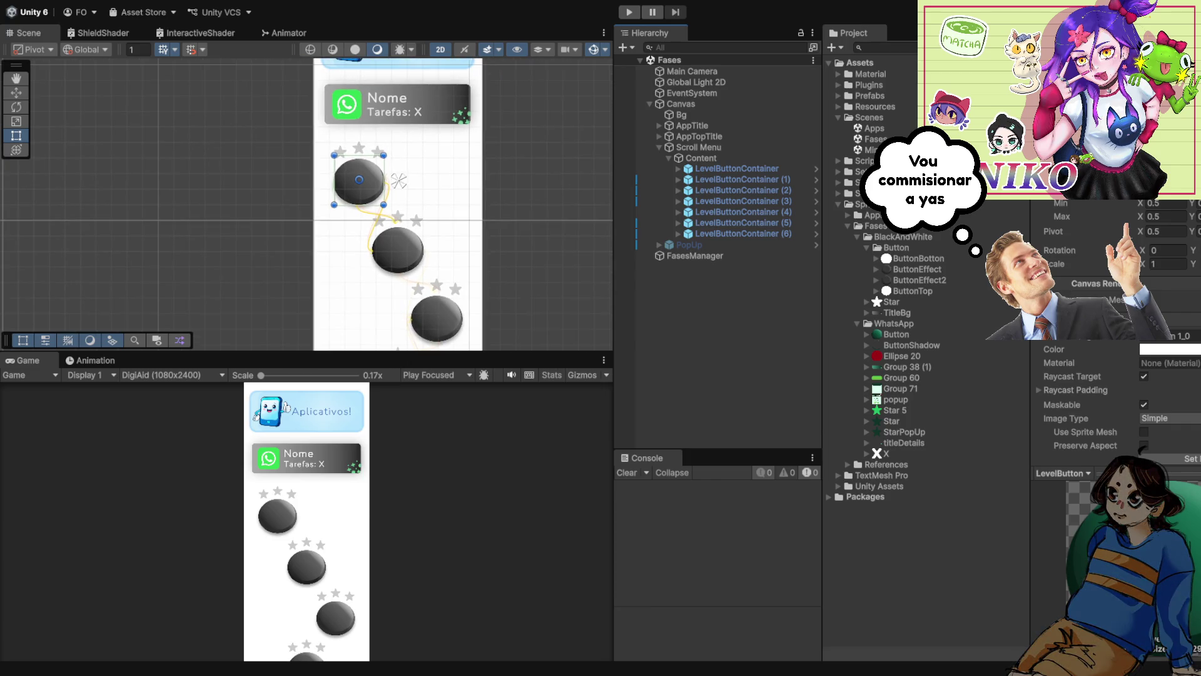
{"action": "double_click", "coordinate": [873, 129]}
{"action": "left_click", "coordinate": [873, 138]}
{"action": "double_click", "coordinate": [873, 139]}
{"action": "left_click", "coordinate": [694, 115]}
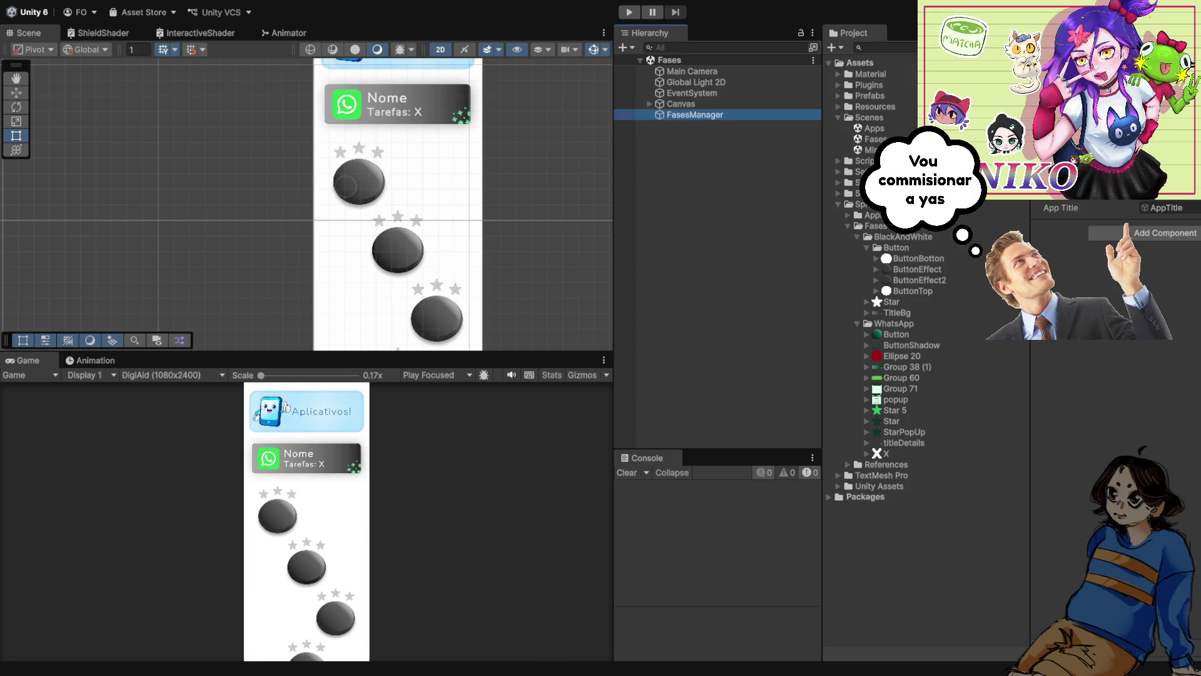
{"action": "left_click", "coordinate": [650, 104]}
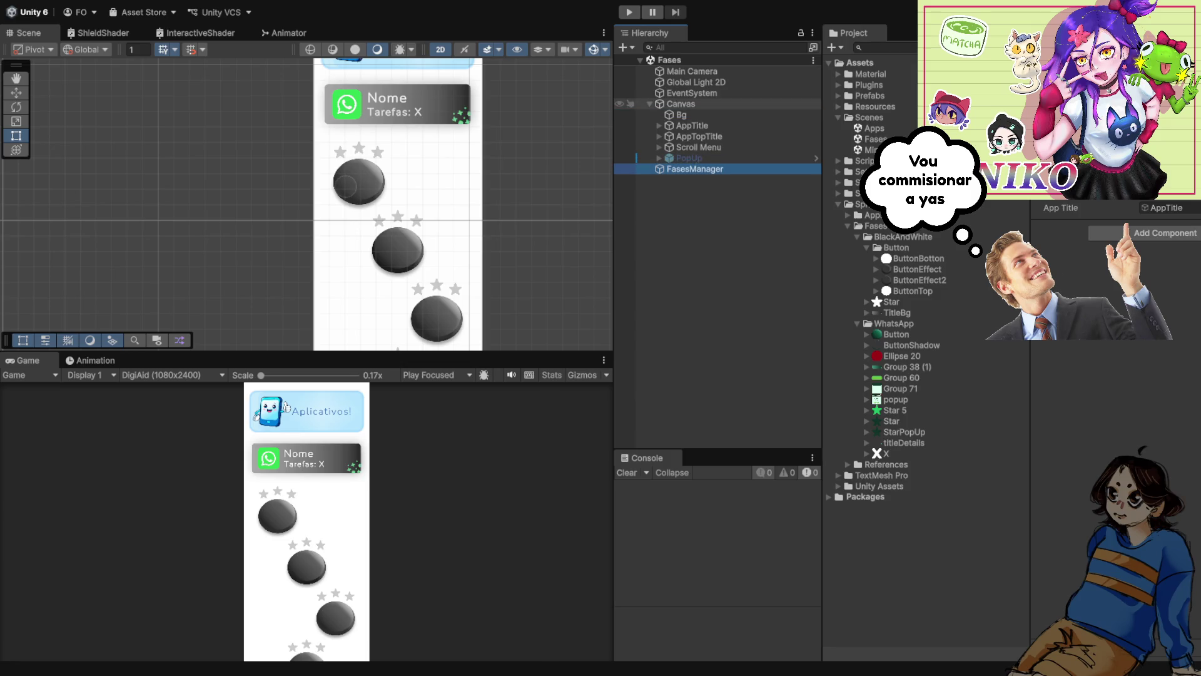
{"action": "left_click", "coordinate": [658, 147]}
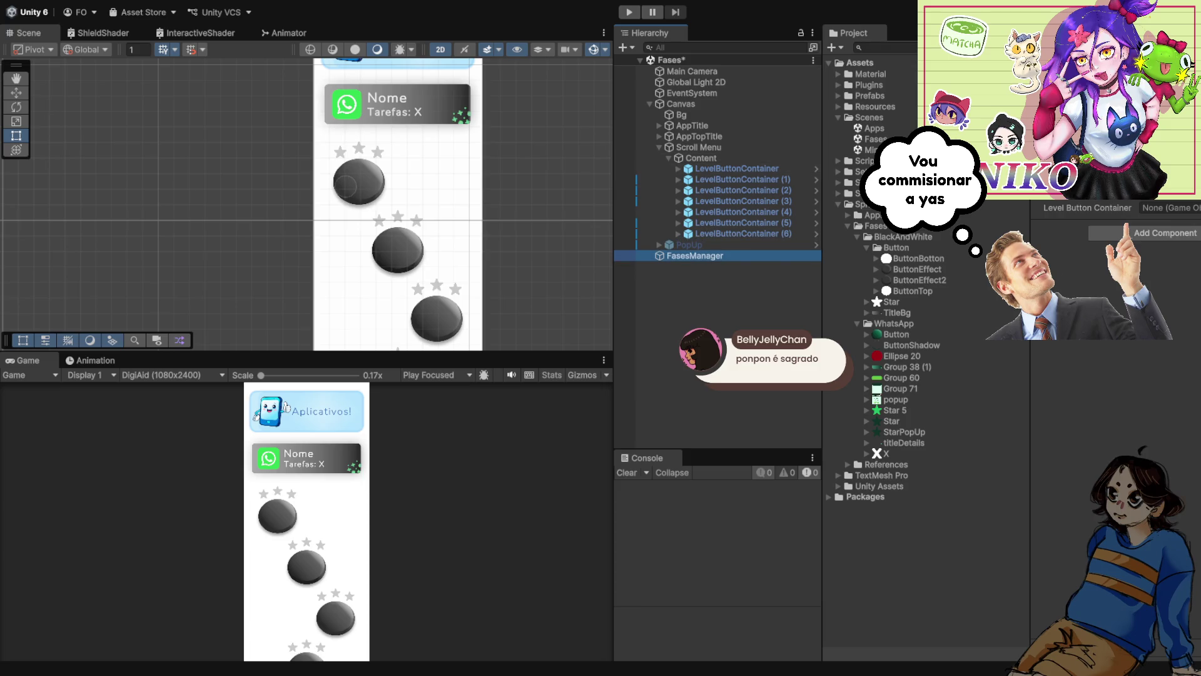
{"action": "left_click", "coordinate": [863, 204]}
- Drag the LevelButtonContainer prefab from Prefabs > Fases into FasesManager's Level Button Container field
{"action": "key", "text": "Left"}
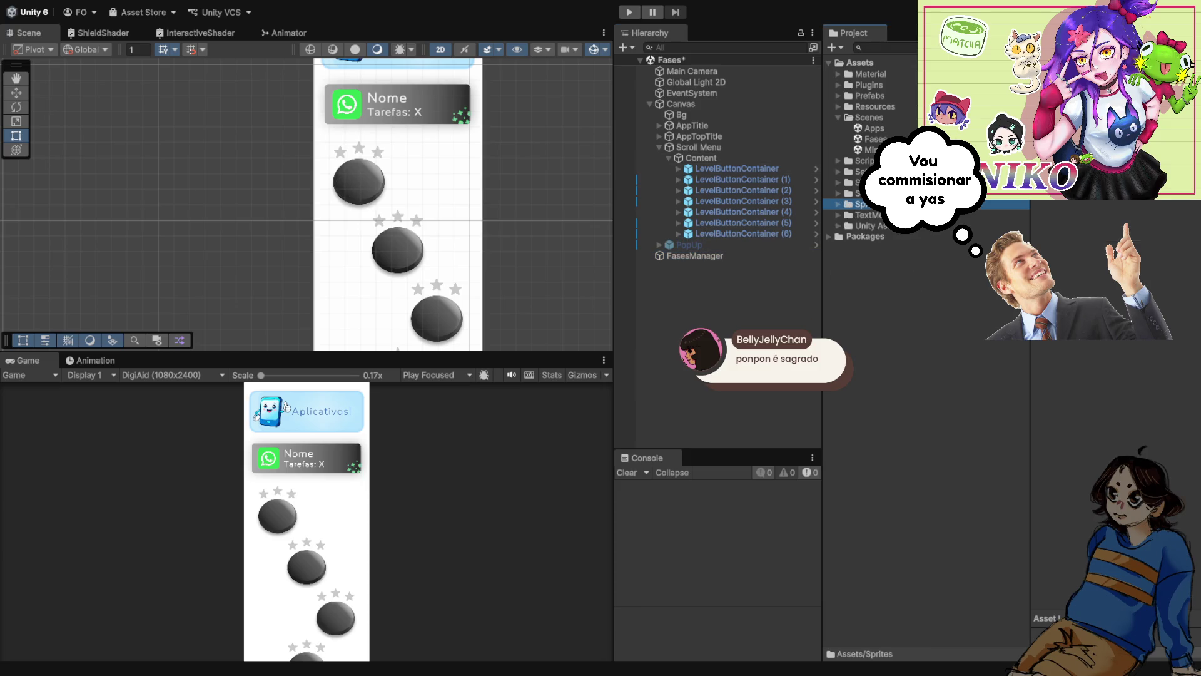
{"action": "left_click", "coordinate": [694, 255]}
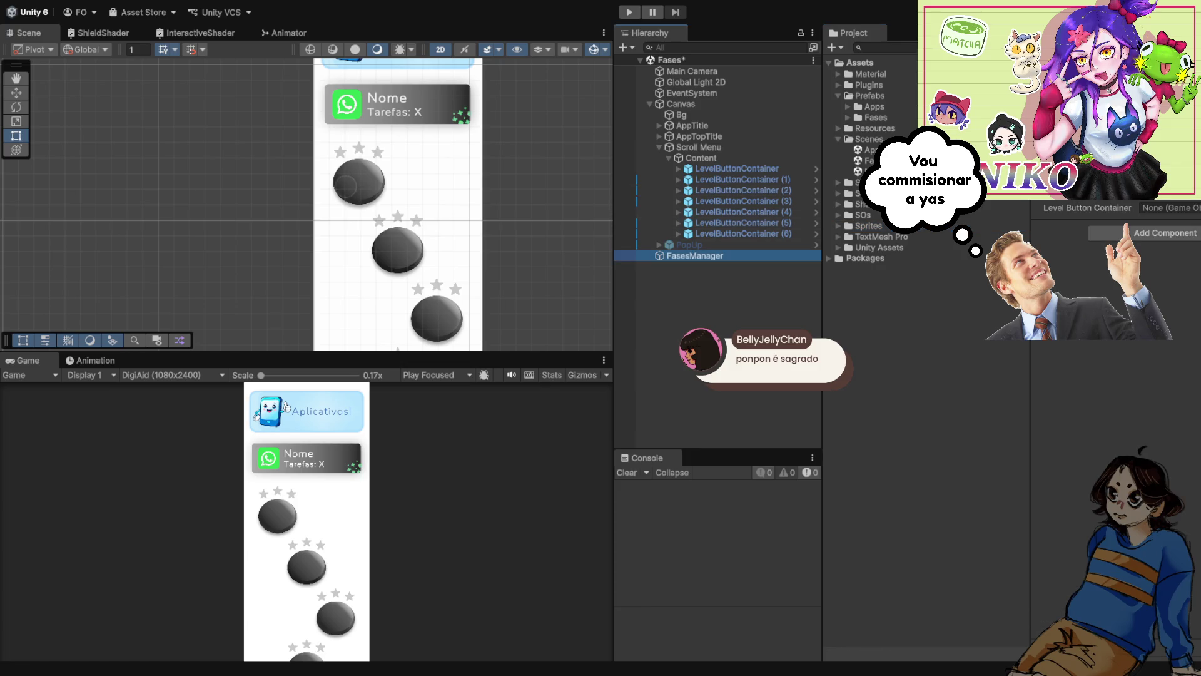
{"action": "left_click", "coordinate": [848, 117]}
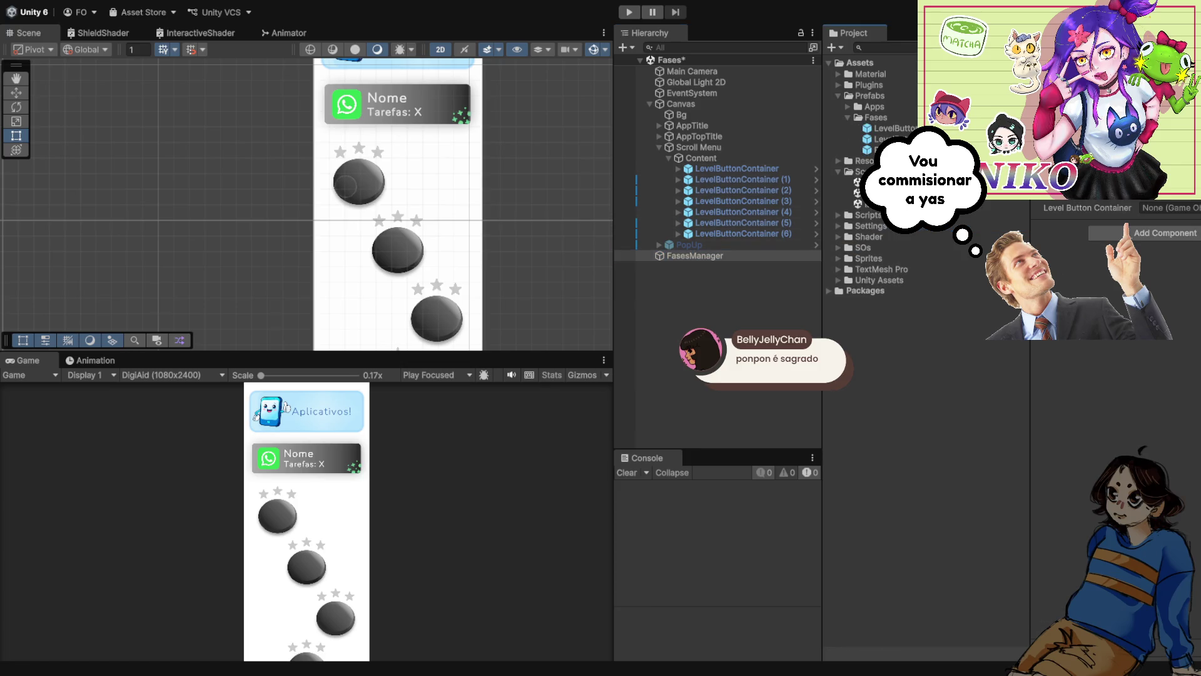
{"action": "left_click_drag", "start_coordinate": [888, 139], "coordinate": [1169, 208]}
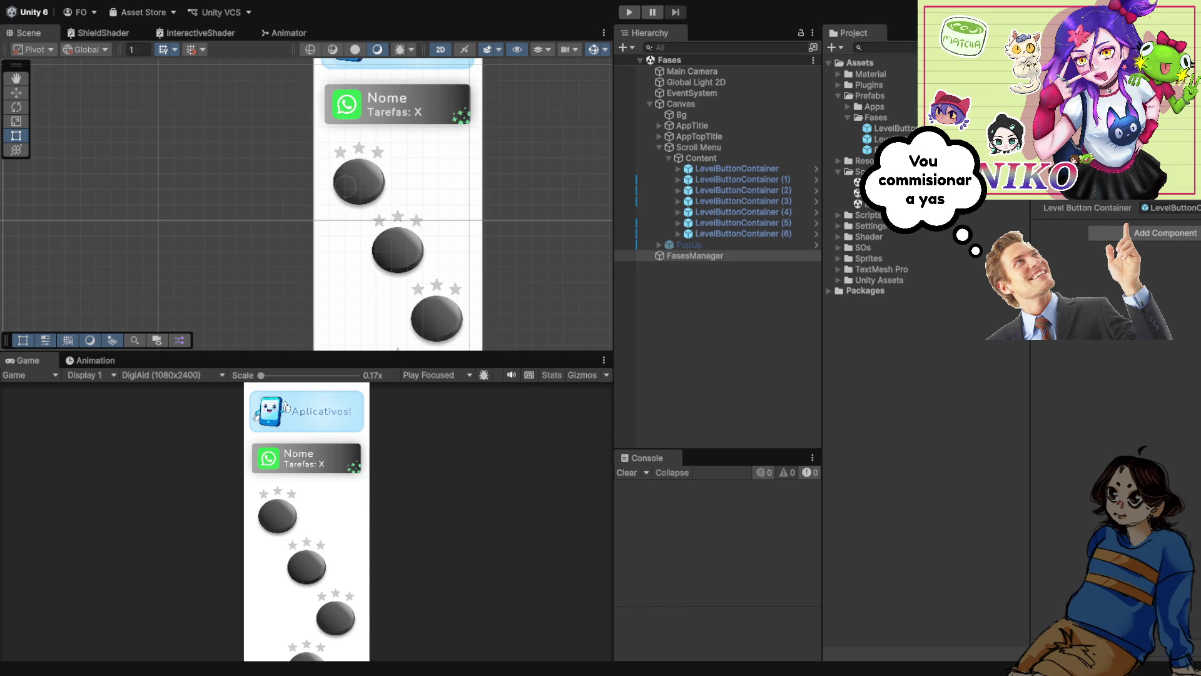
{"action": "key", "text": "ctrl+p"}
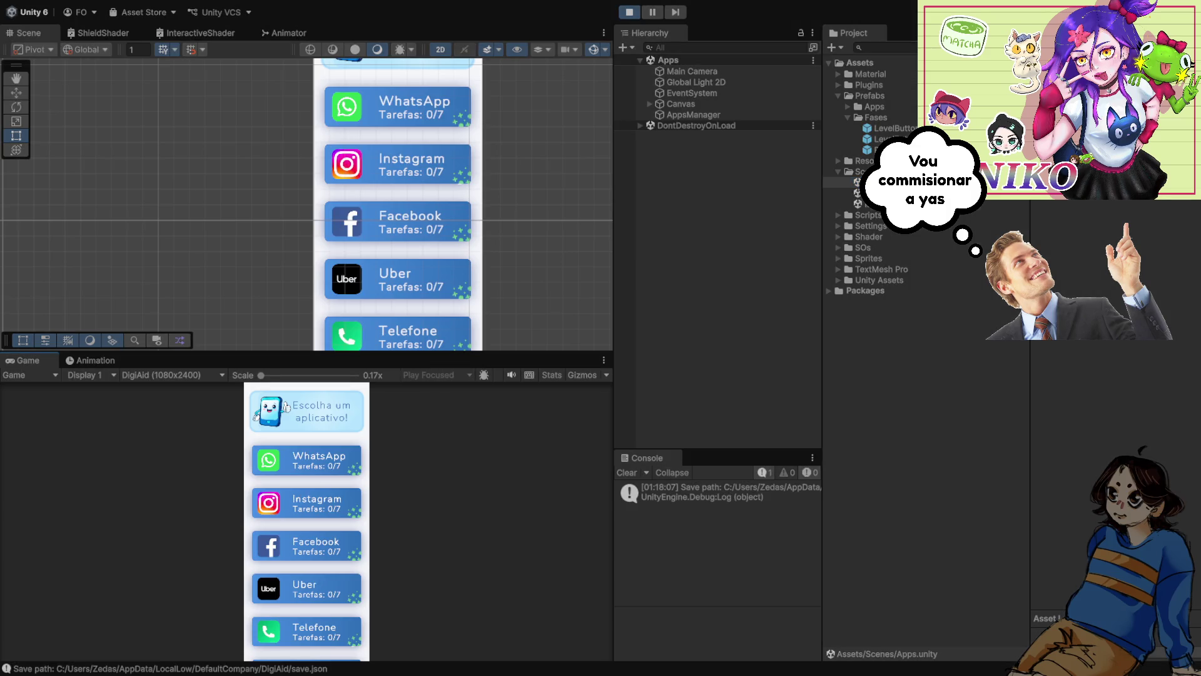
- Choose WhatsApp in the running game to view its themed levels, then stop play
{"action": "left_click", "coordinate": [307, 460]}
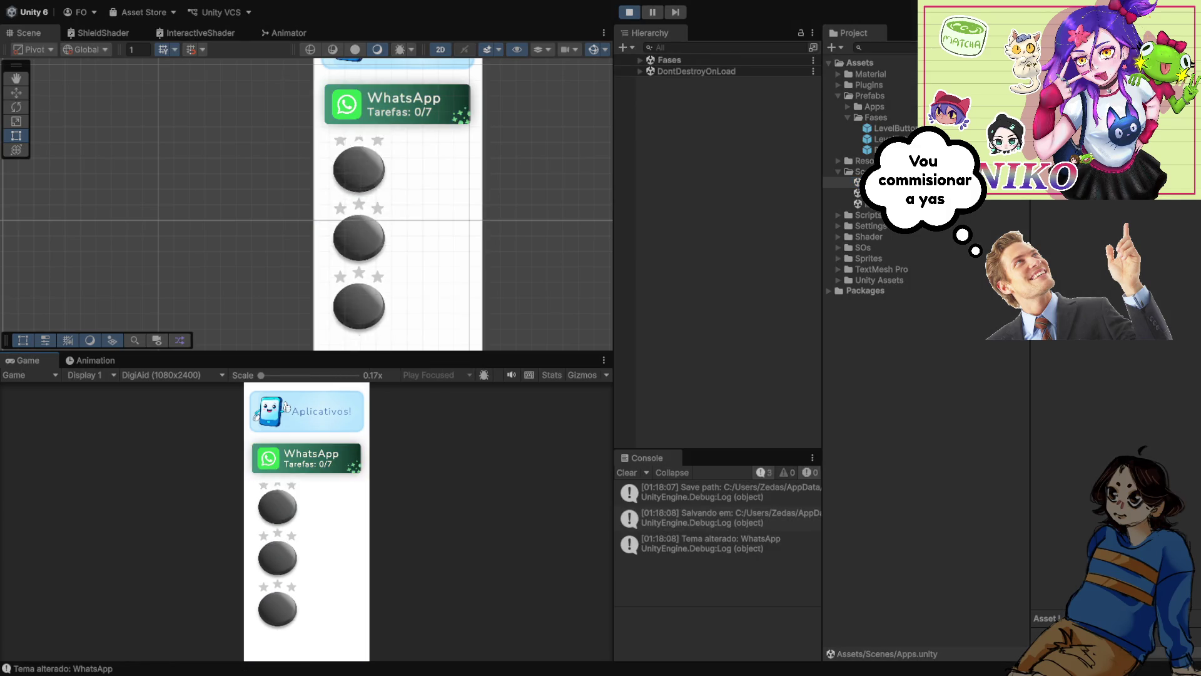
{"action": "key", "text": "ctrl+p"}
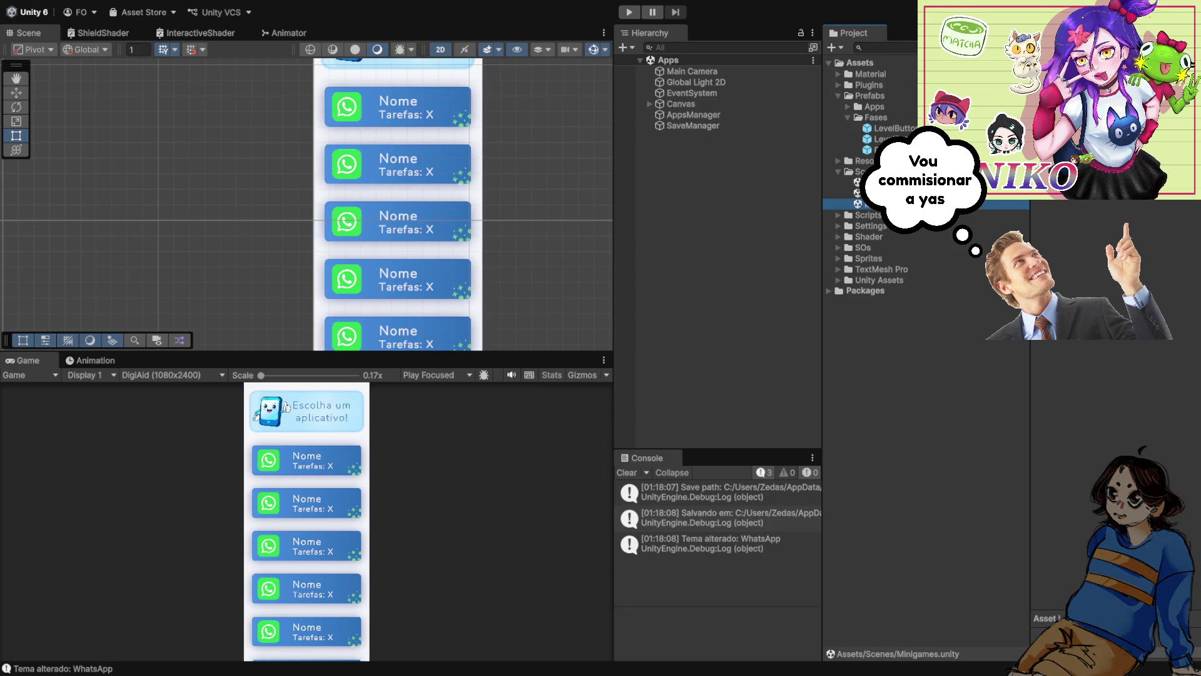
- Open the Fases scene and expand Canvas and Scroll Menu in the Hierarchy
{"action": "double_click", "coordinate": [857, 193]}
{"action": "left_click", "coordinate": [680, 104]}
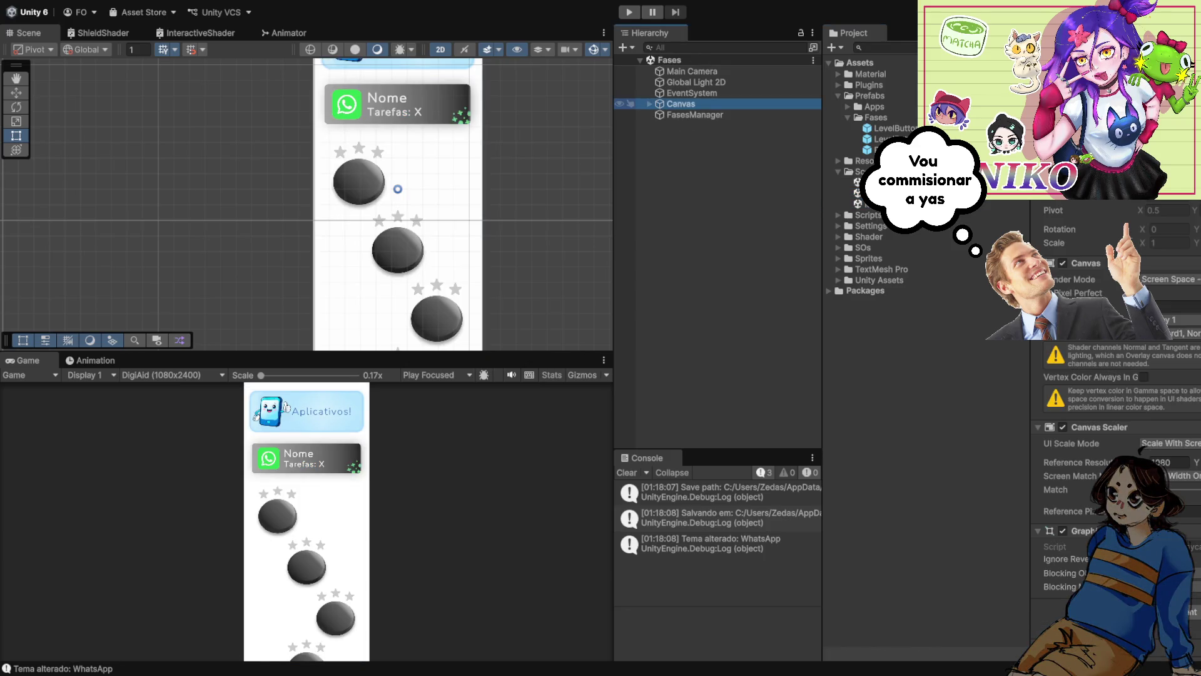
{"action": "left_click", "coordinate": [650, 103]}
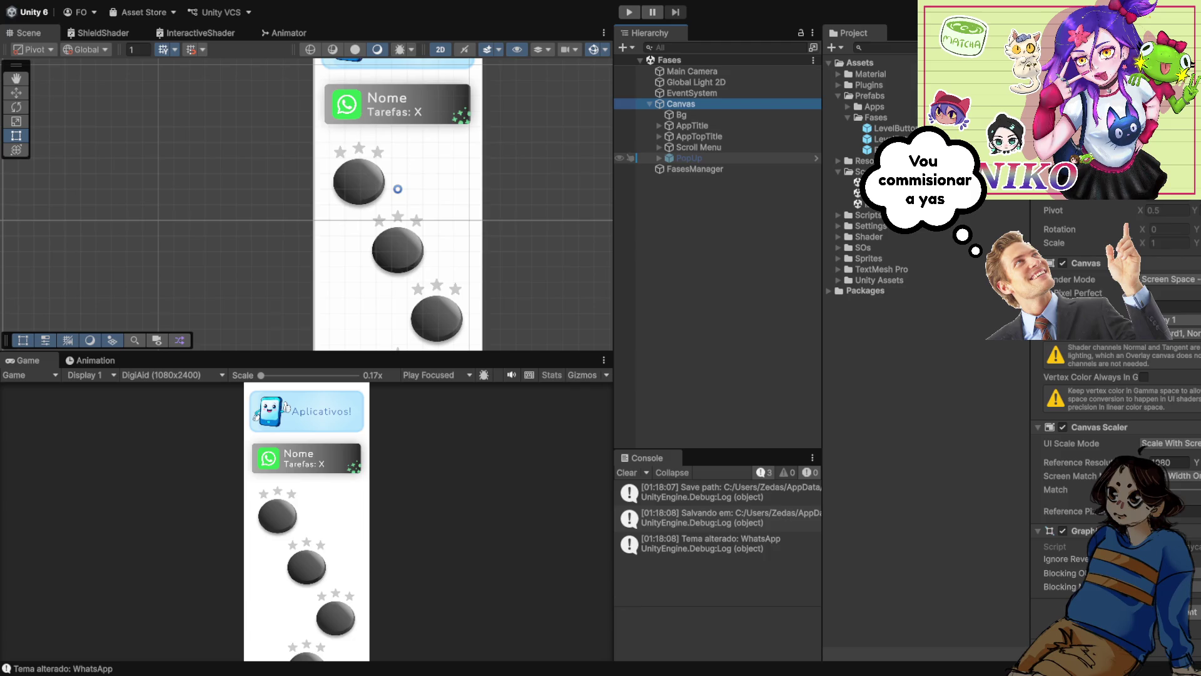
{"action": "left_click", "coordinate": [659, 147]}
- Expand Content and select the first LevelButton to view its image settings
{"action": "left_click", "coordinate": [701, 159]}
{"action": "left_click", "coordinate": [668, 158]}
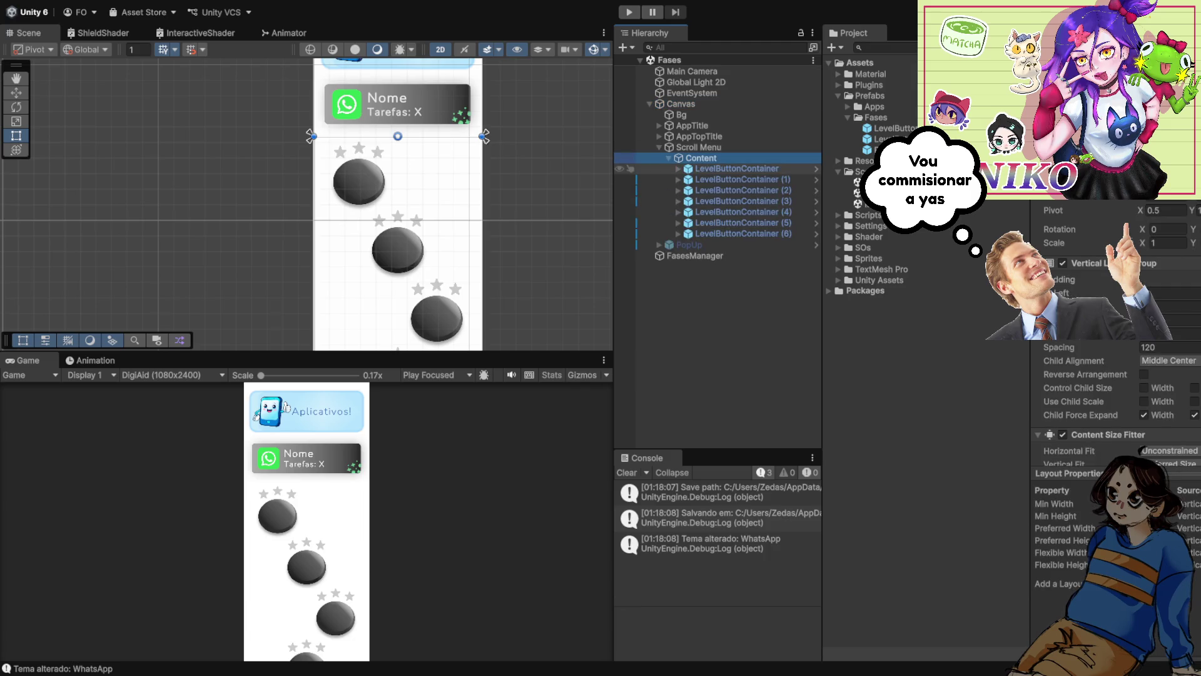
{"action": "left_click", "coordinate": [727, 179]}
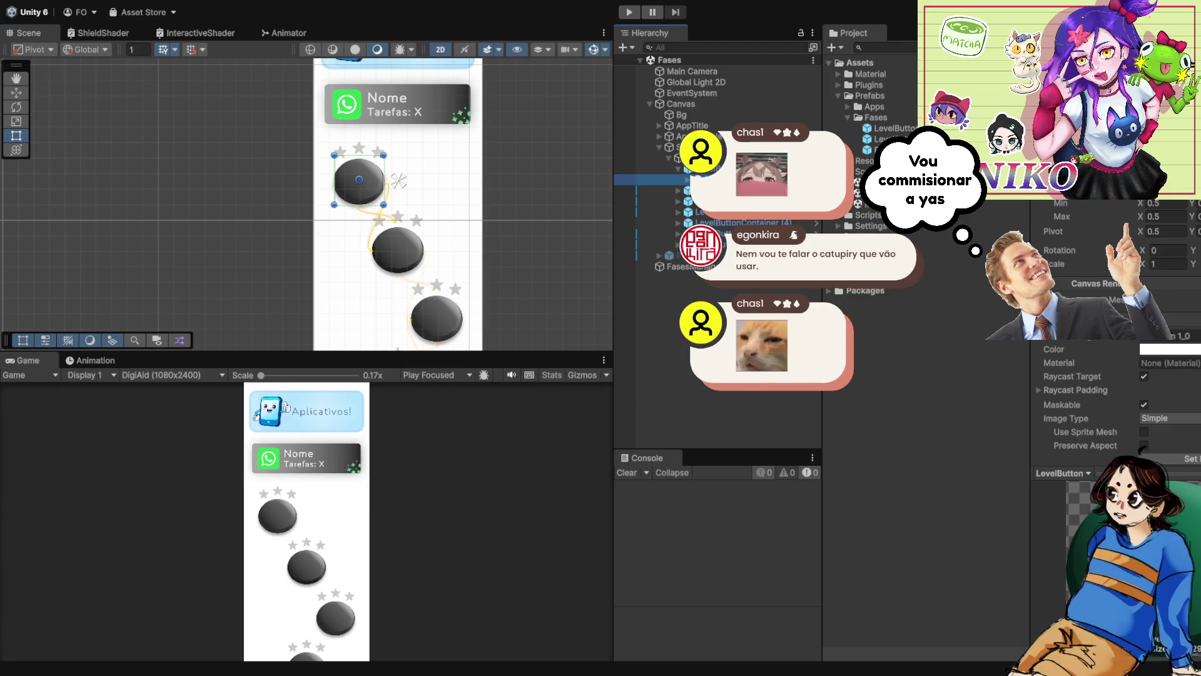
- Play-test again, picking WhatsApp to check its Tarefas 0/7 level map, then stop
{"action": "key", "text": "ctrl+p"}
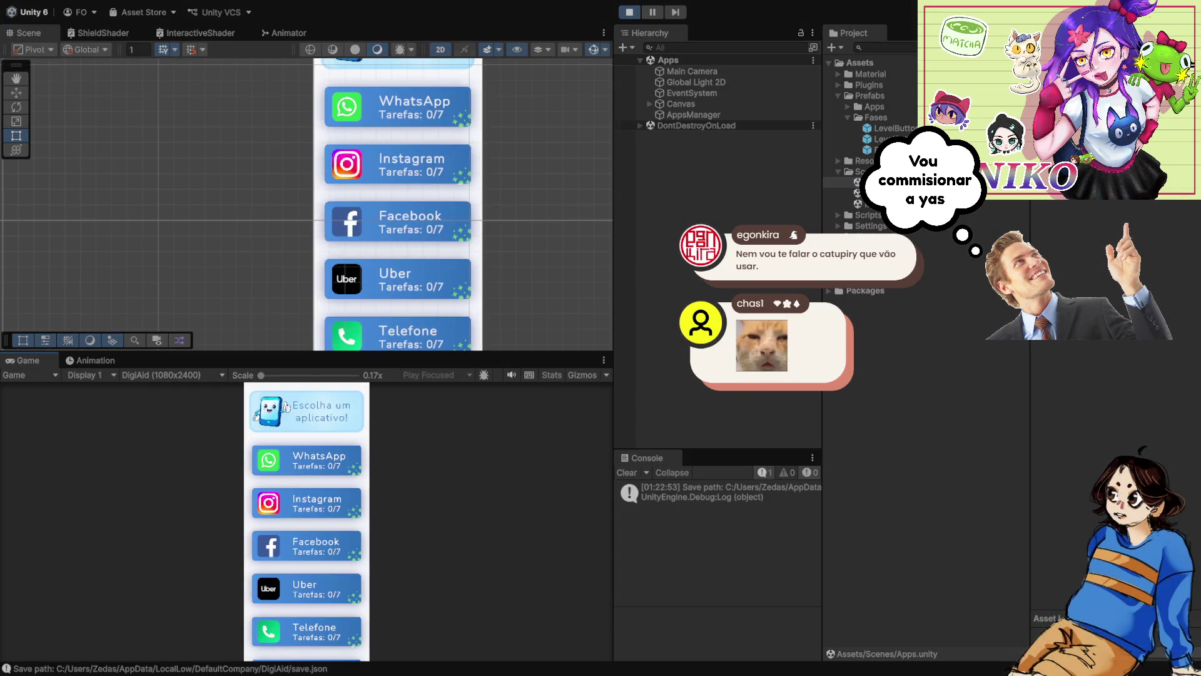
{"action": "left_click", "coordinate": [306, 460]}
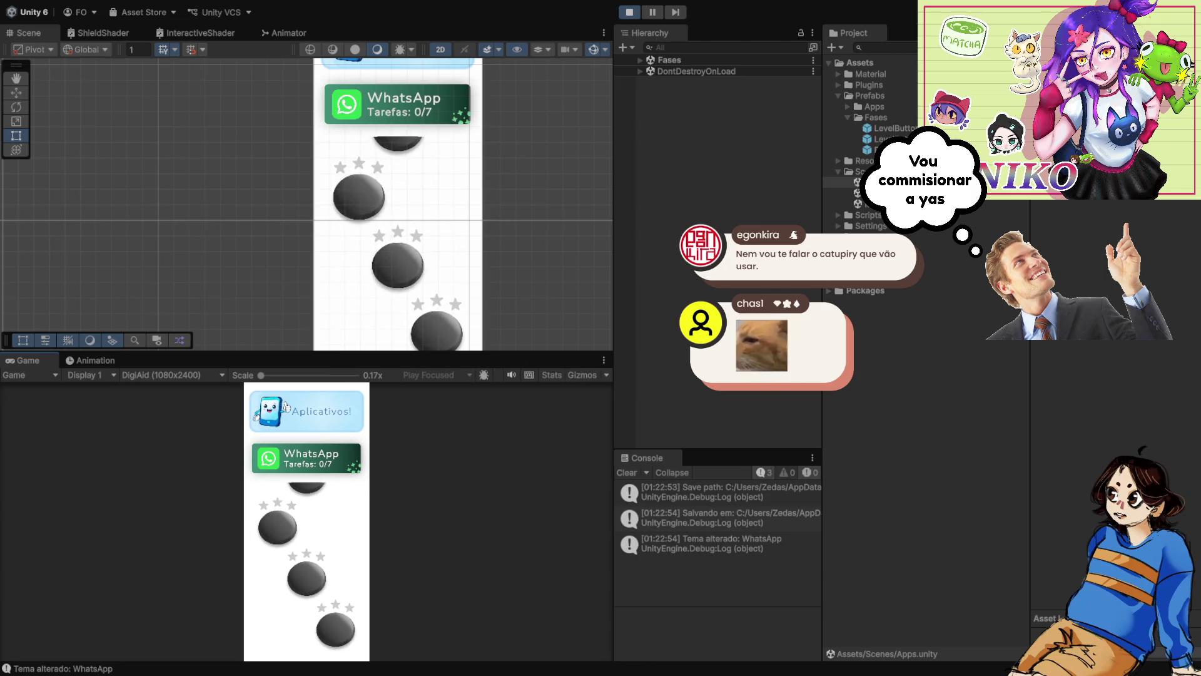
{"action": "key", "text": "ctrl+p"}
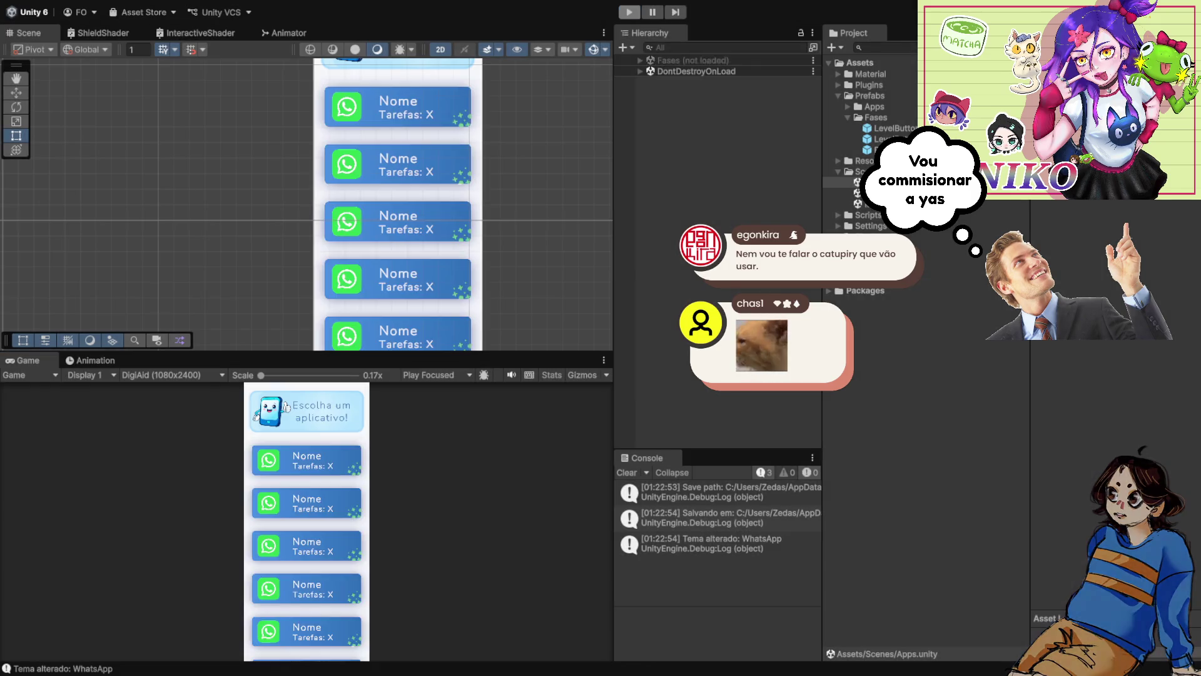
{"action": "key", "text": "ctrl+p"}
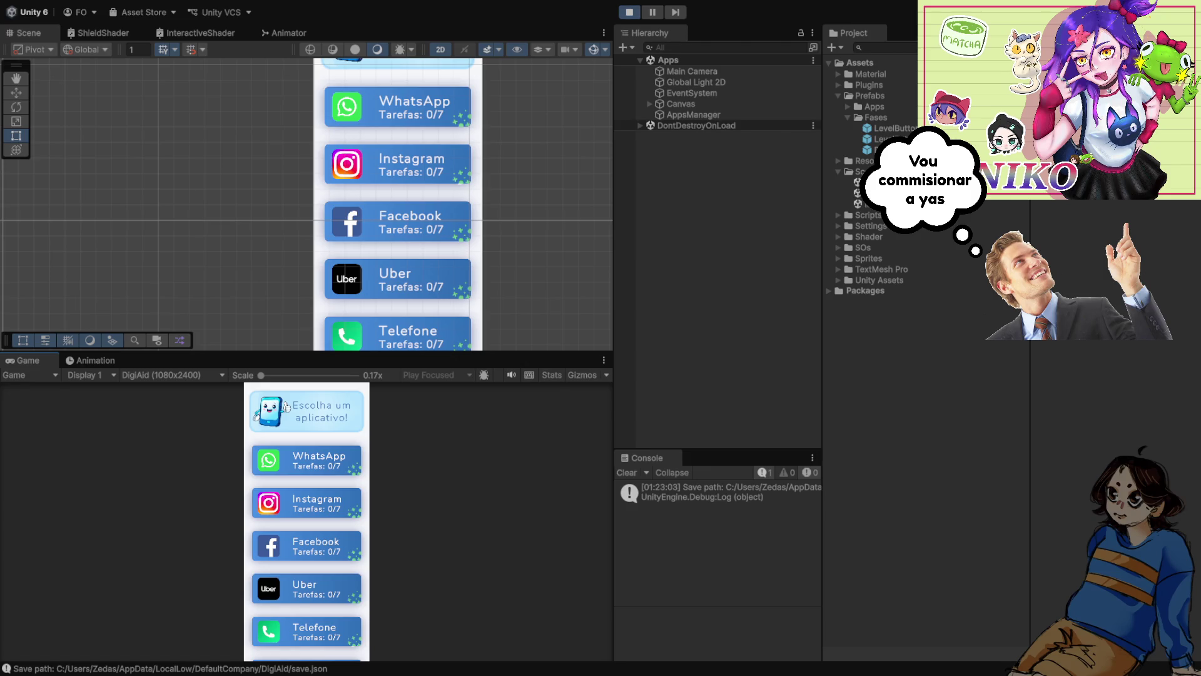
{"action": "key", "text": "ctrl+p"}
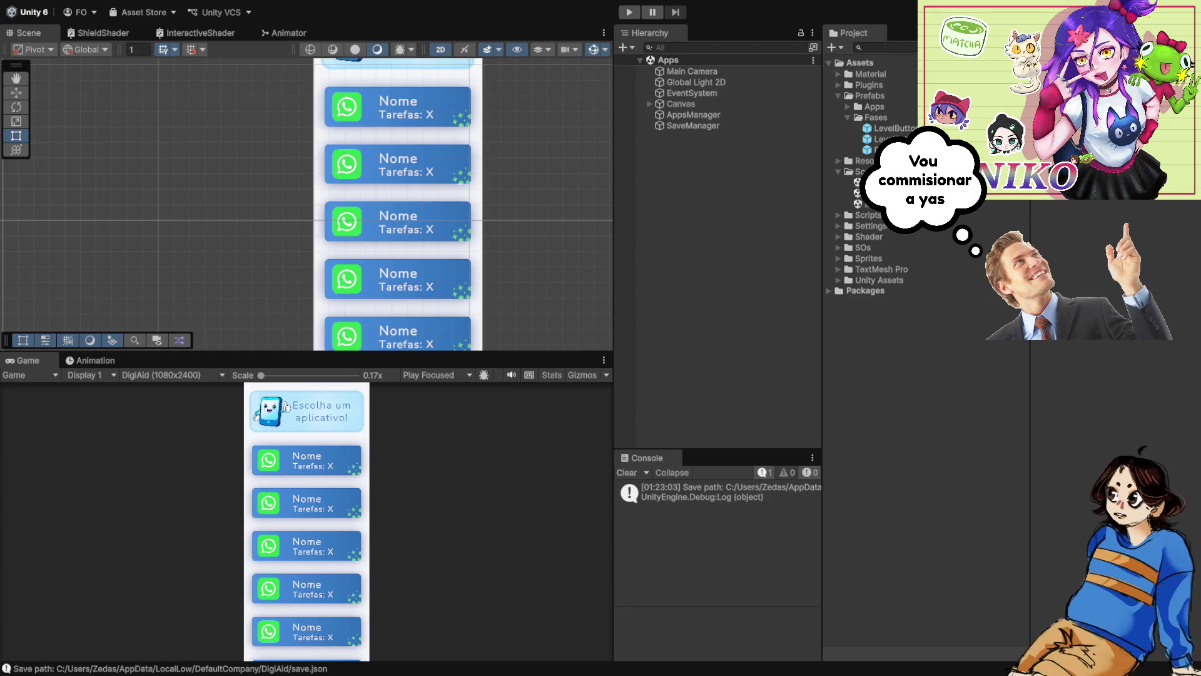
- Reopen the Fases scene from the Project panel after briefly loading the Apps scene
{"action": "scroll", "coordinate": [392, 144], "scroll_direction": "down", "scroll_amount": 1}
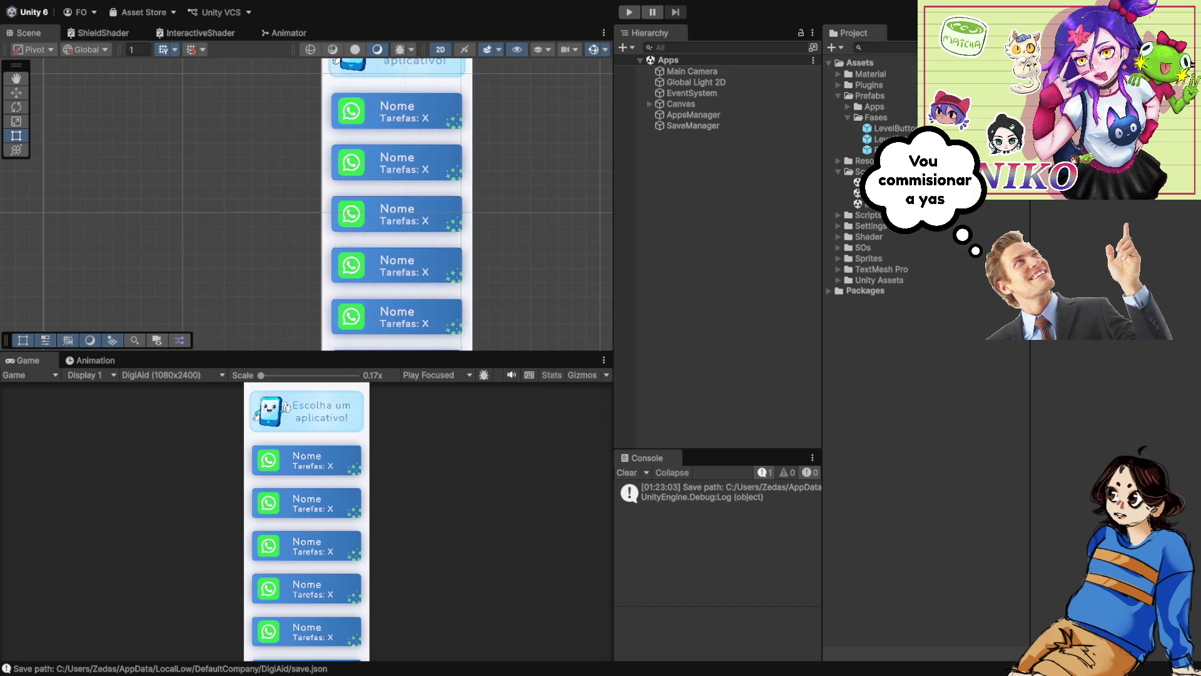
{"action": "double_click", "coordinate": [856, 193]}
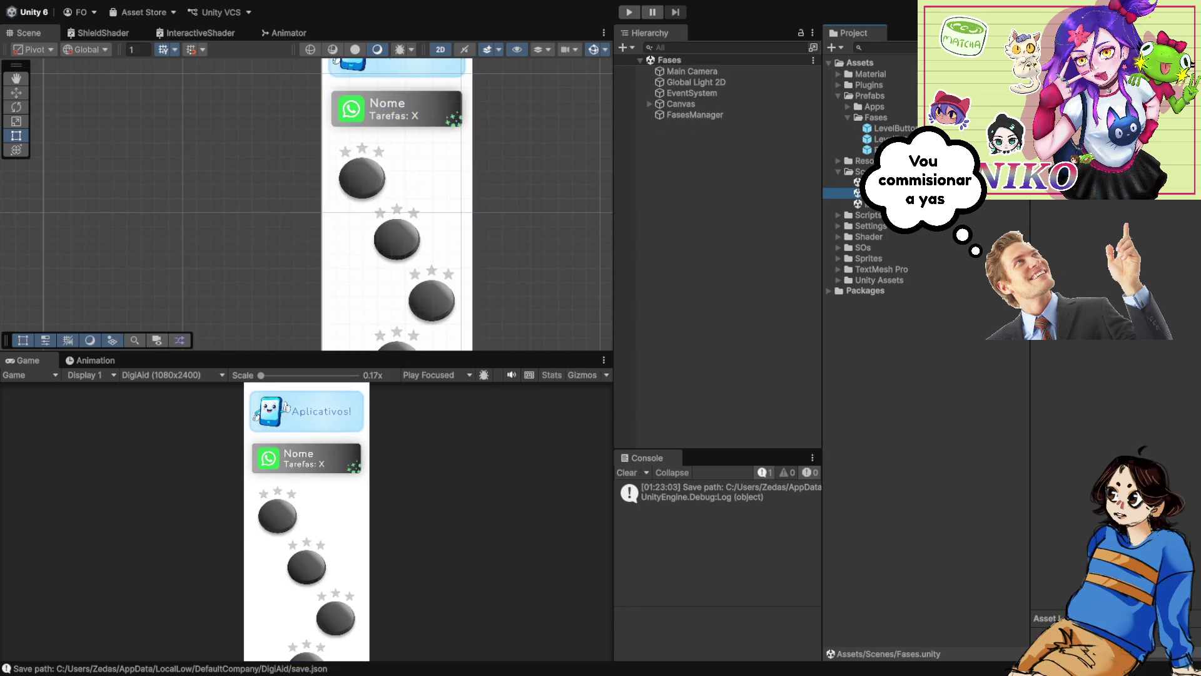
{"action": "scroll", "coordinate": [482, 204], "scroll_direction": "down", "scroll_amount": 1}
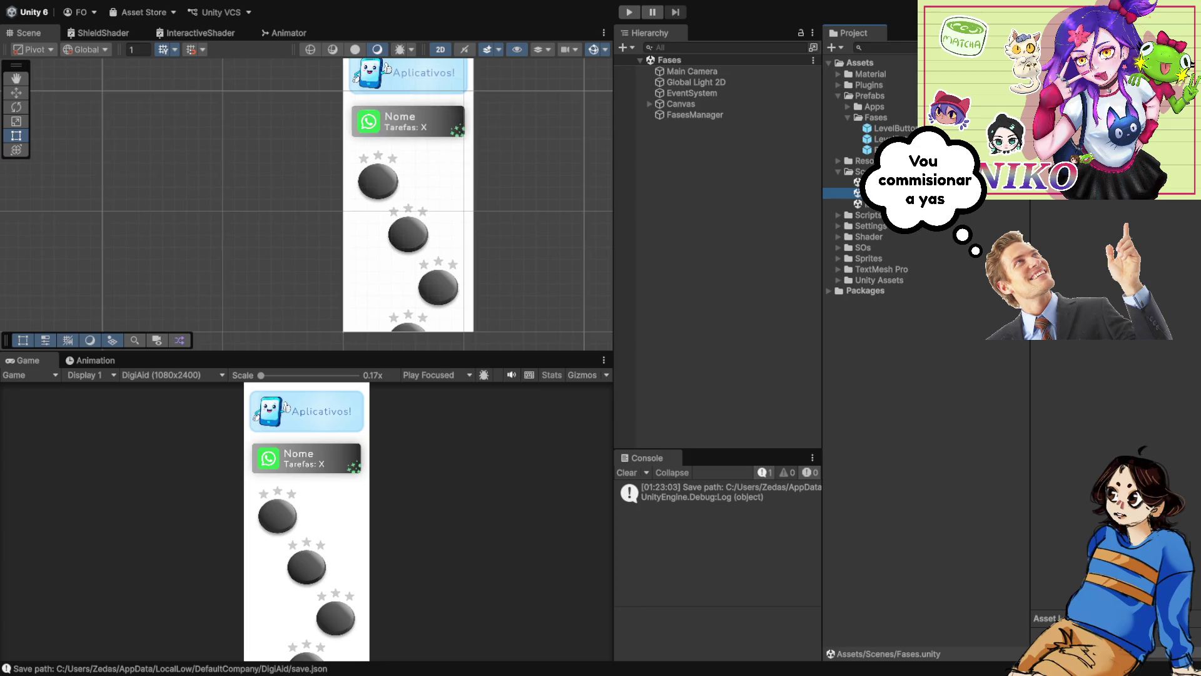
{"action": "double_click", "coordinate": [857, 182]}
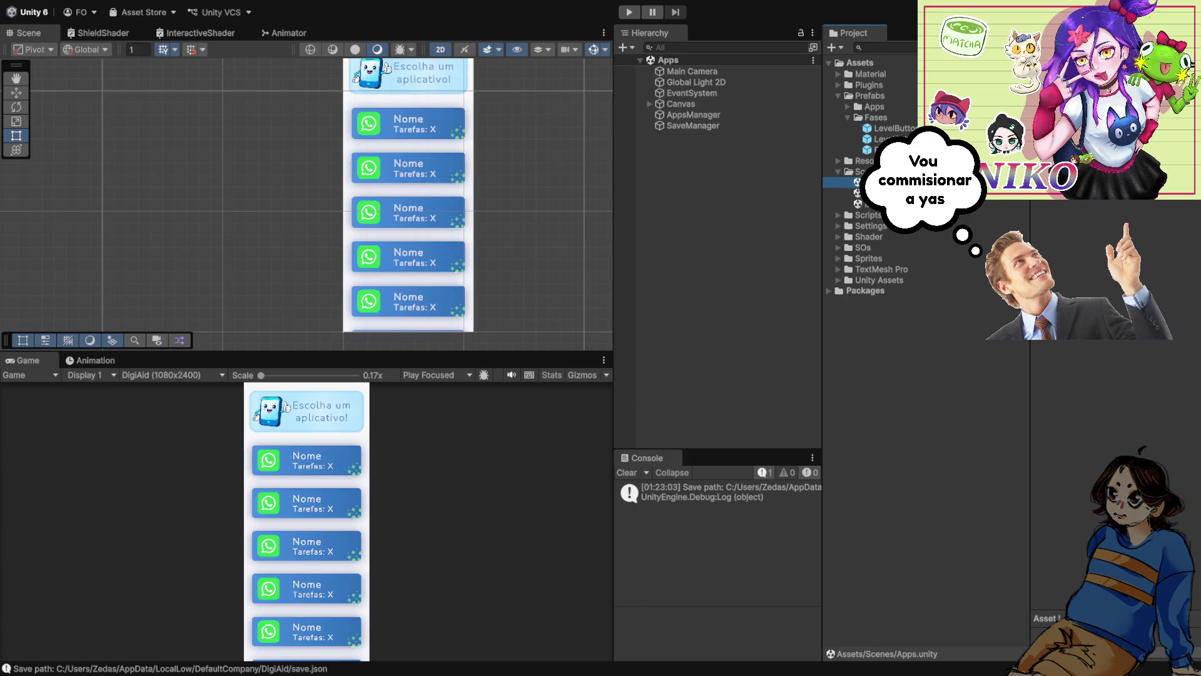
{"action": "double_click", "coordinate": [857, 193]}
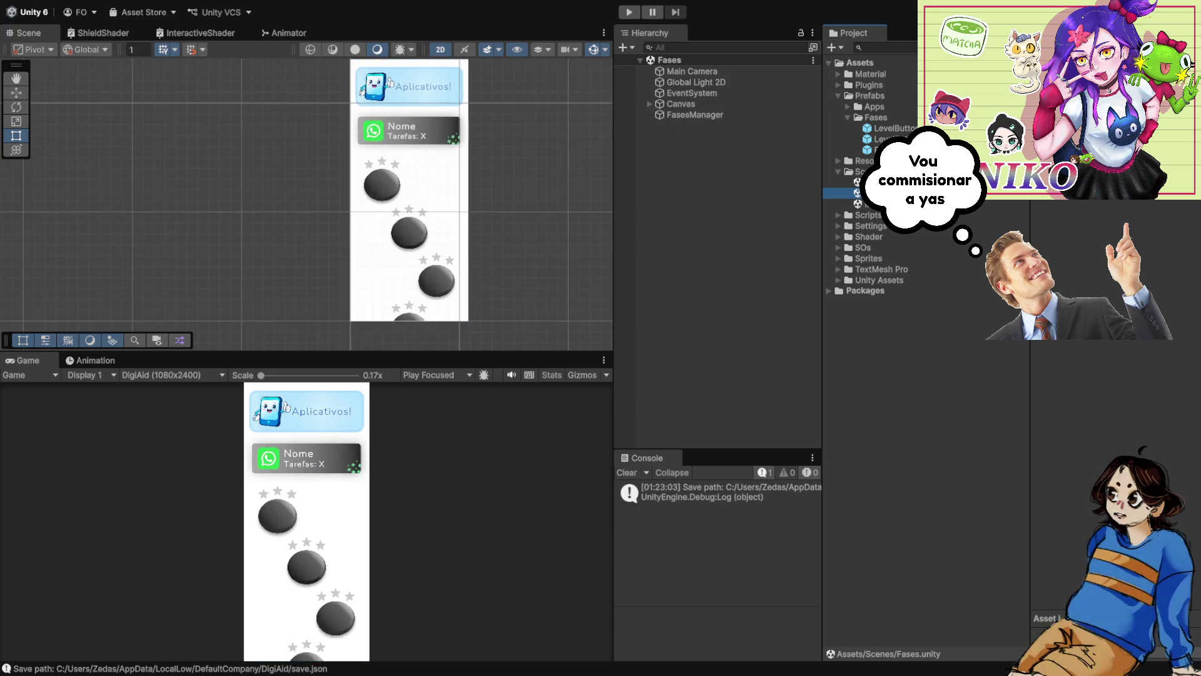
- Expand the Canvas and its Scroll Menu in the Hierarchy
{"action": "scroll", "coordinate": [417, 232], "scroll_direction": "up", "scroll_amount": 1}
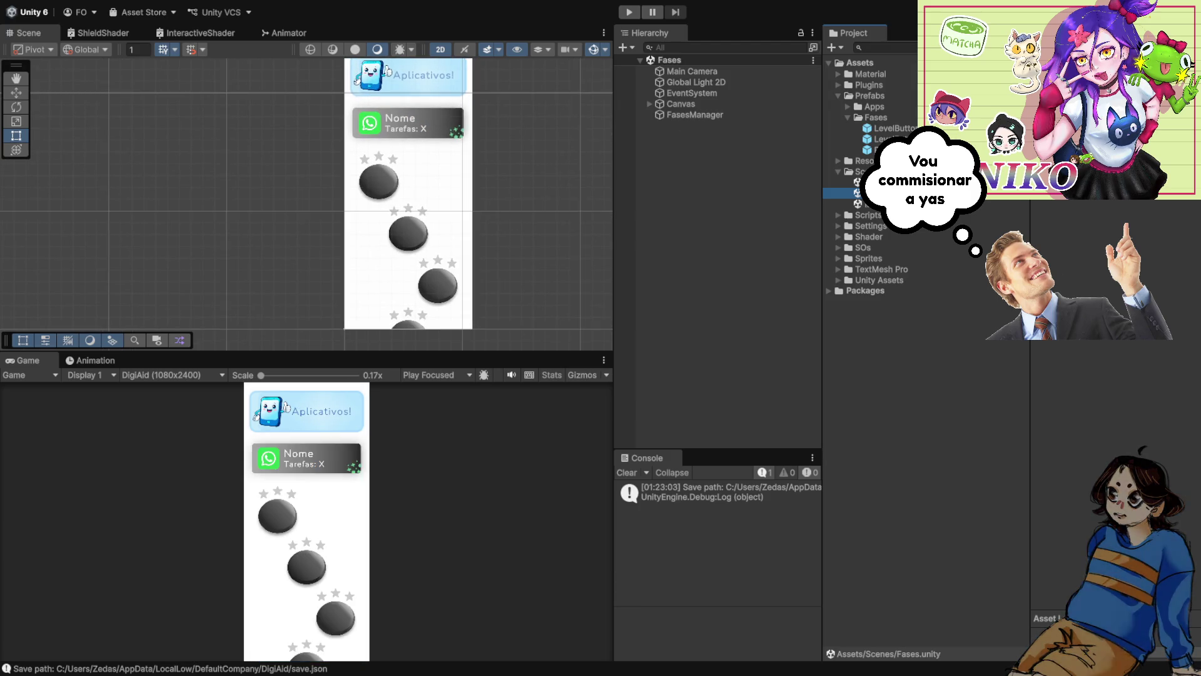
{"action": "left_click", "coordinate": [649, 104]}
{"action": "left_click", "coordinate": [659, 147]}
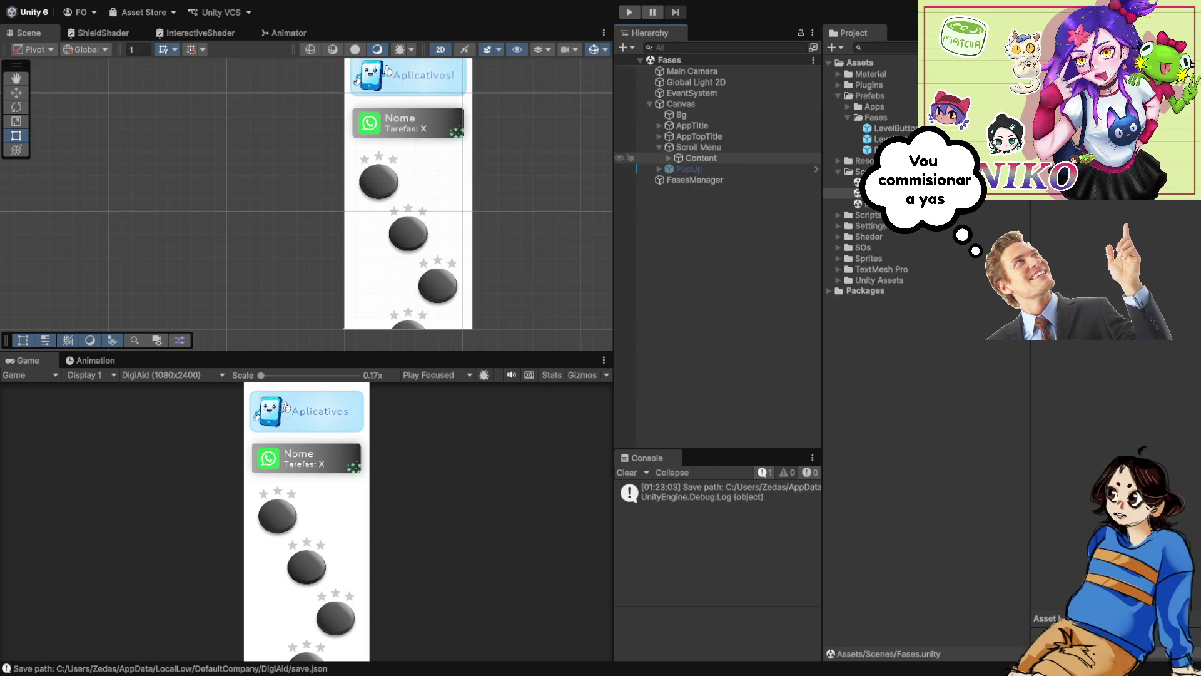
- Expand Content, the first LevelButtonContainer and LevelButton, then select the ButtonBotton layer
{"action": "left_click", "coordinate": [669, 158]}
{"action": "left_click", "coordinate": [678, 169]}
{"action": "left_click", "coordinate": [727, 179]}
{"action": "left_click", "coordinate": [687, 179]}
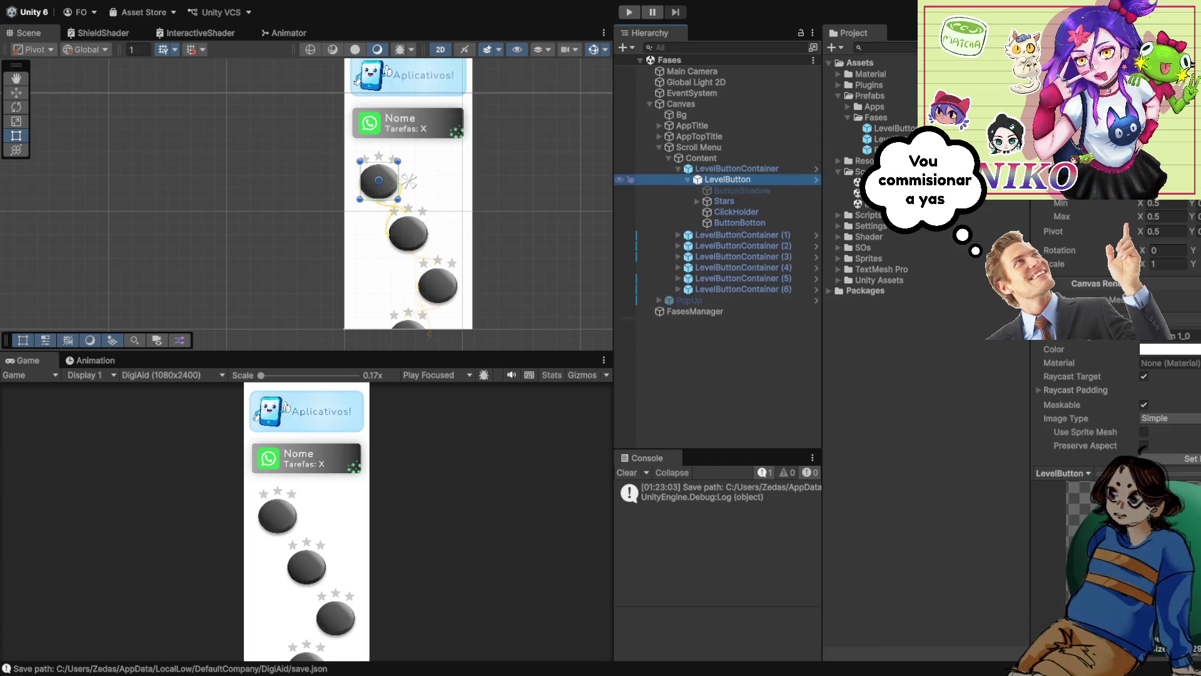
{"action": "left_click", "coordinate": [733, 233]}
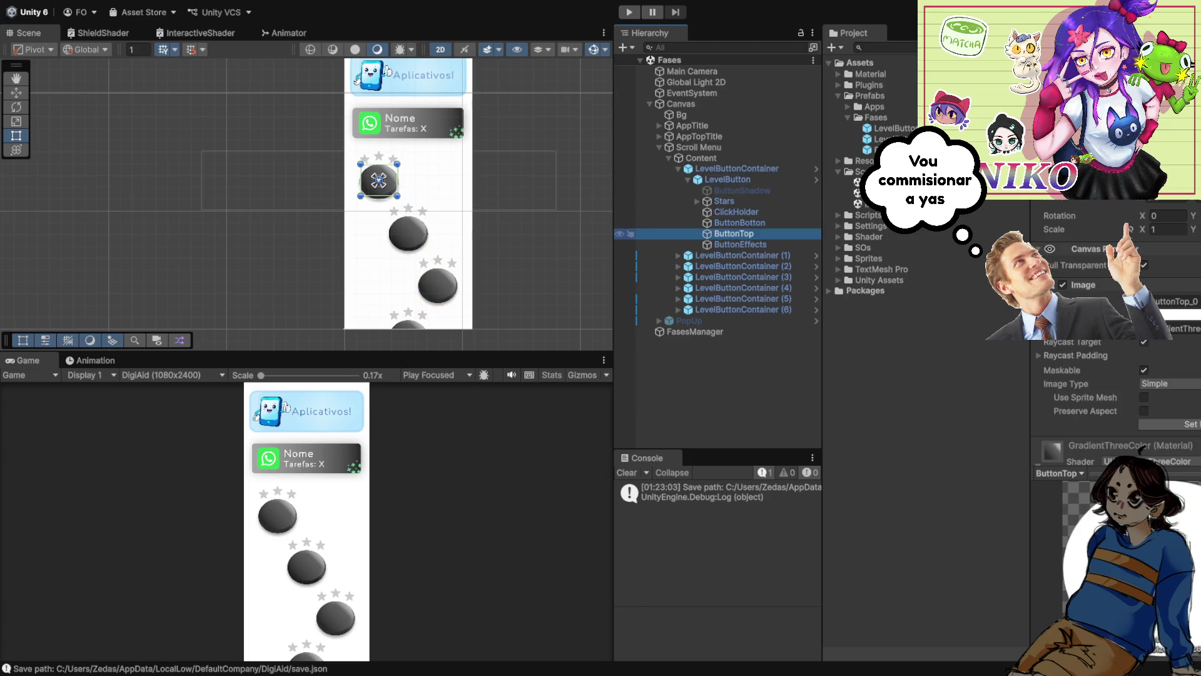
{"action": "left_click", "coordinate": [739, 222]}
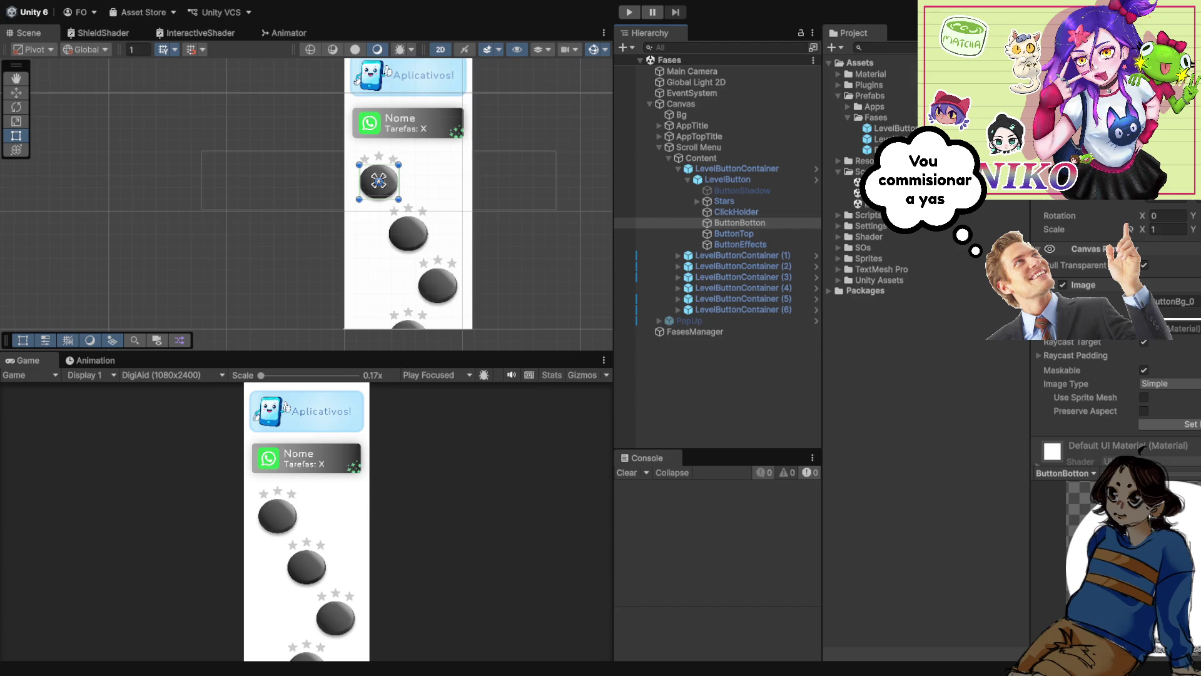
- Select ButtonTop and scroll the Inspector to its GradientThreeColor material properties
{"action": "left_click", "coordinate": [733, 234]}
{"action": "scroll", "coordinate": [1142, 448], "scroll_direction": "down", "scroll_amount": 5}
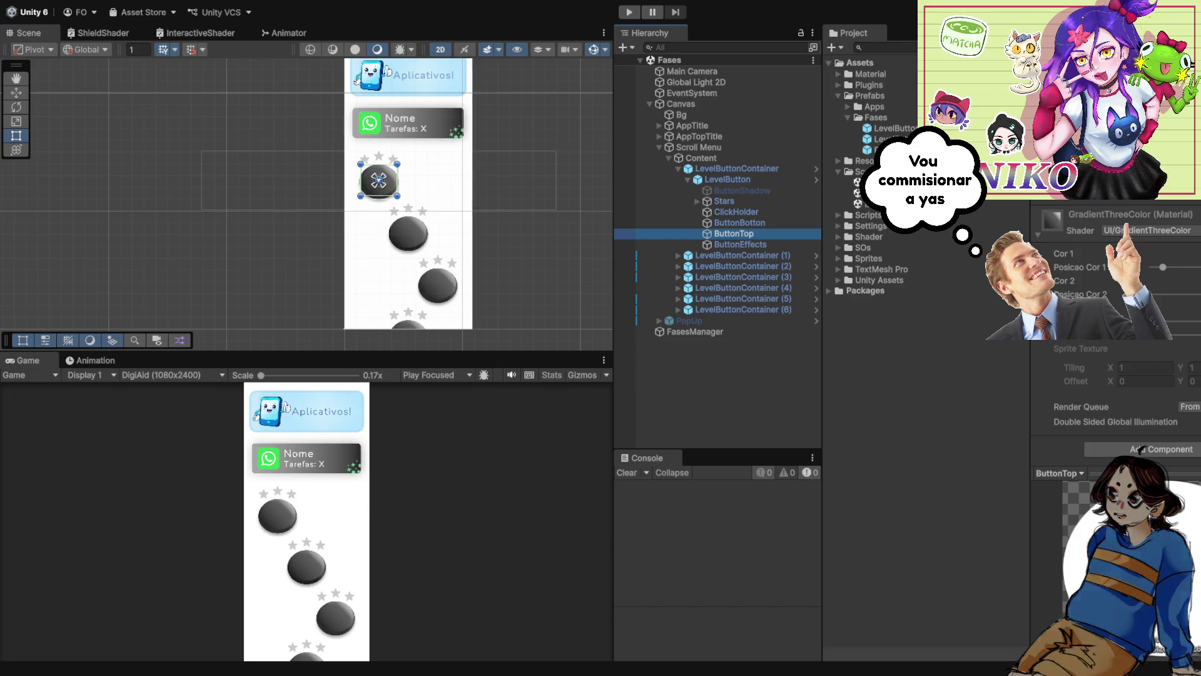
{"action": "scroll", "coordinate": [399, 209], "scroll_direction": "up", "scroll_amount": 2}
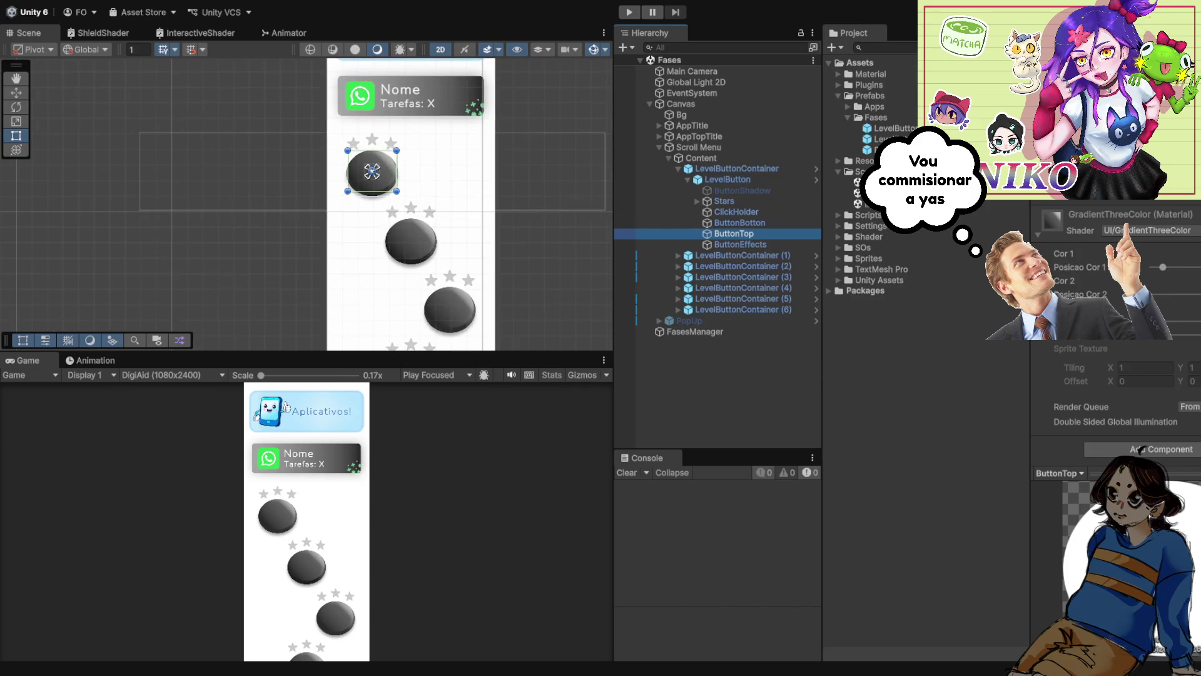
{"action": "scroll", "coordinate": [401, 206], "scroll_direction": "up", "scroll_amount": 1}
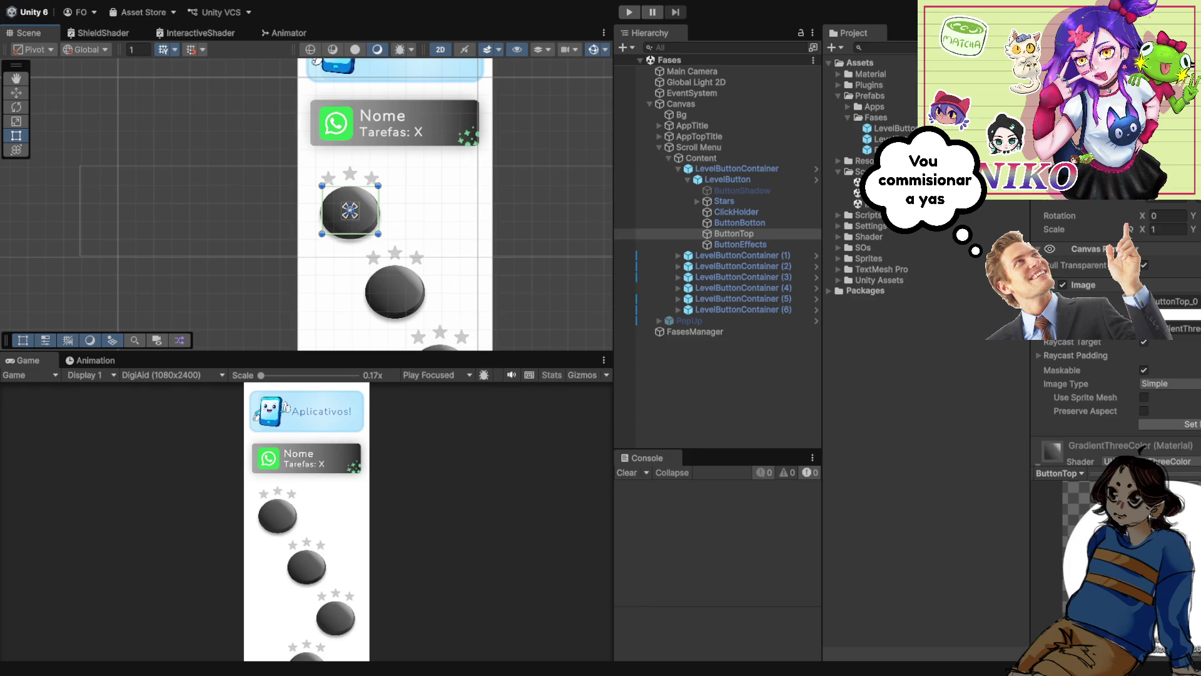
{"action": "double_click", "coordinate": [857, 181]}
- Enter Play mode and expand the running Fases scene down to Canvas > Scroll Menu
{"action": "key", "text": "ctrl+p"}
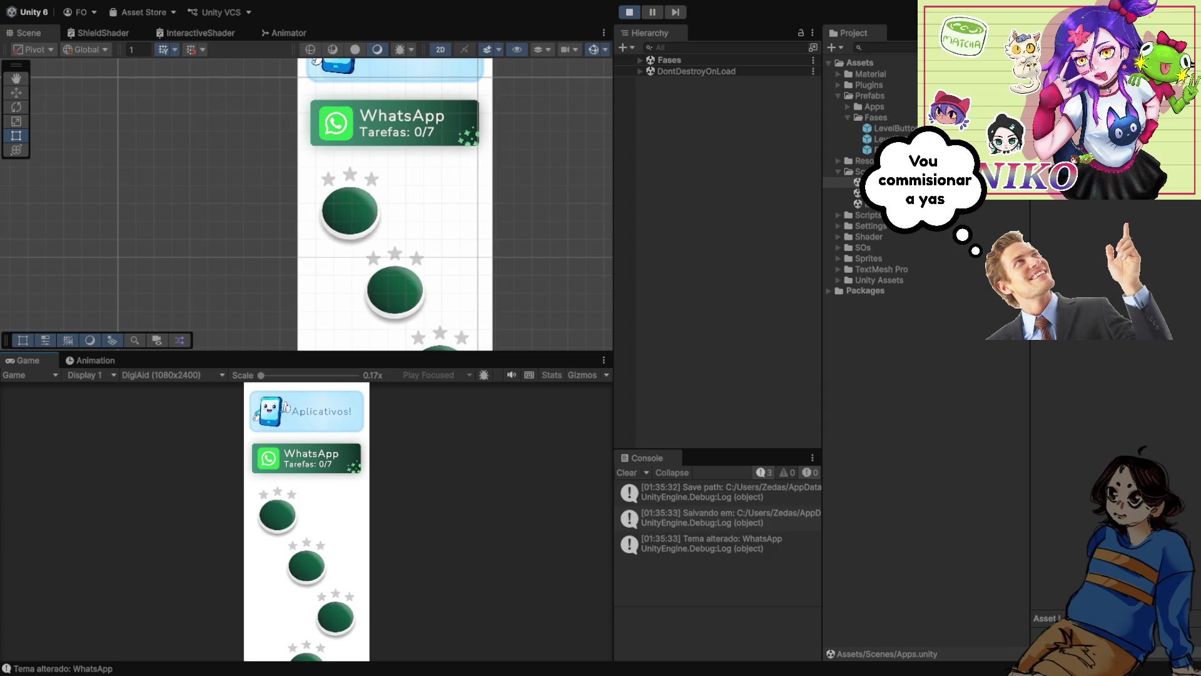
{"action": "scroll", "coordinate": [364, 206], "scroll_direction": "up", "scroll_amount": 3}
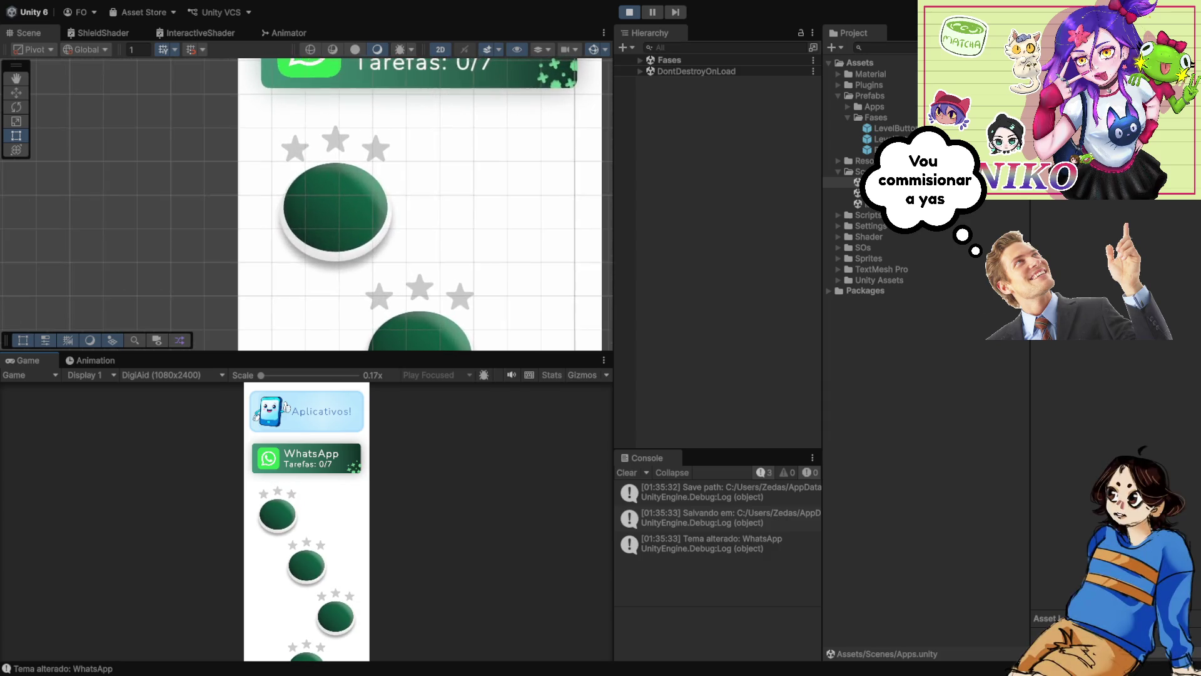
{"action": "scroll", "coordinate": [350, 206], "scroll_direction": "up", "scroll_amount": 3}
{"action": "scroll", "coordinate": [350, 206], "scroll_direction": "down", "scroll_amount": 2}
{"action": "scroll", "coordinate": [365, 207], "scroll_direction": "down", "scroll_amount": 1}
{"action": "left_click", "coordinate": [640, 71]}
{"action": "left_click", "coordinate": [640, 60]}
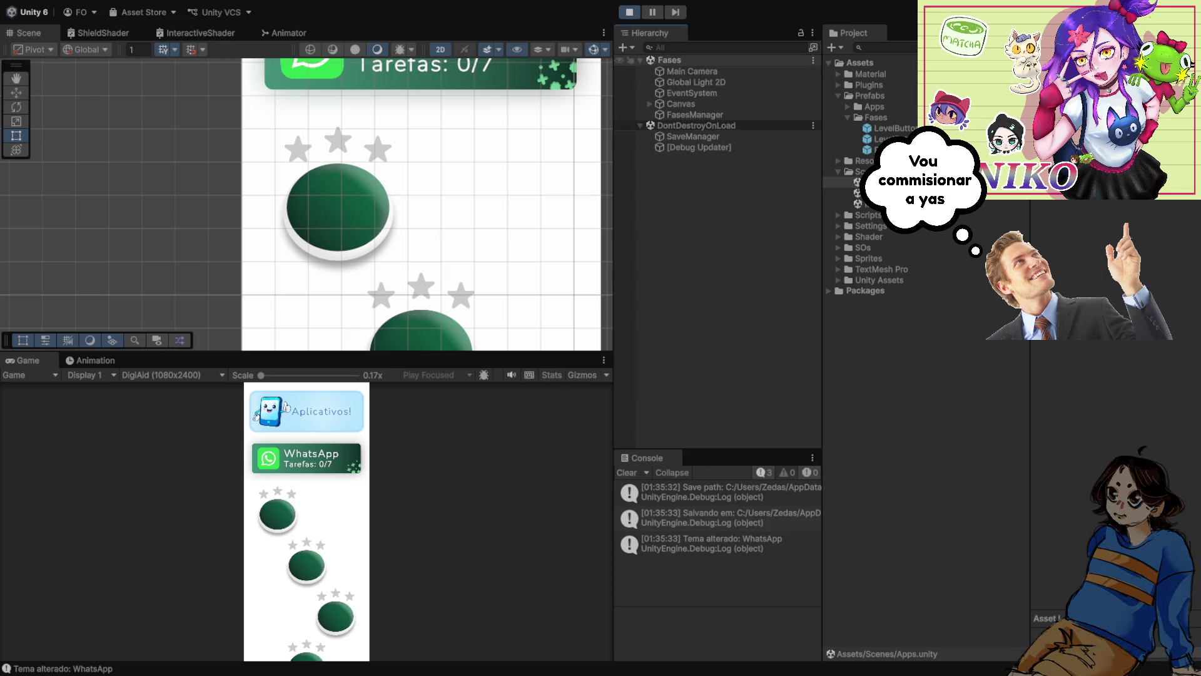
{"action": "left_click", "coordinate": [649, 104]}
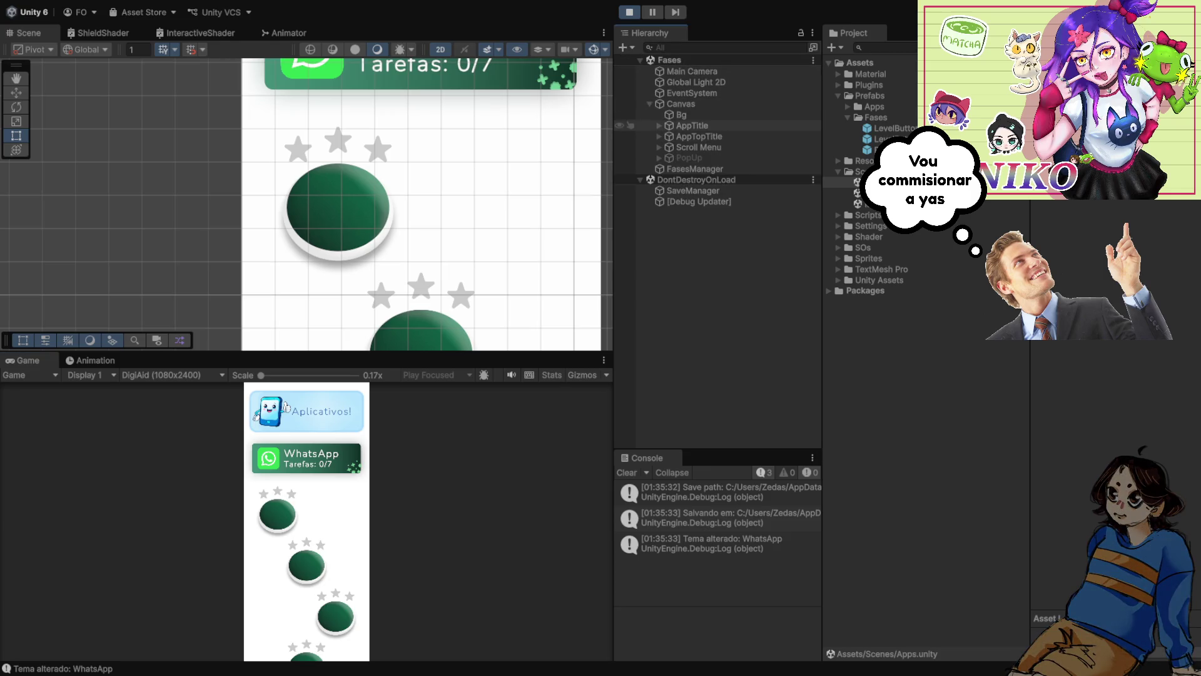
{"action": "left_click", "coordinate": [658, 147]}
- Expand Content, inspect the first level button's ButtonBotton layer, then stop Play
{"action": "left_click", "coordinate": [669, 157]}
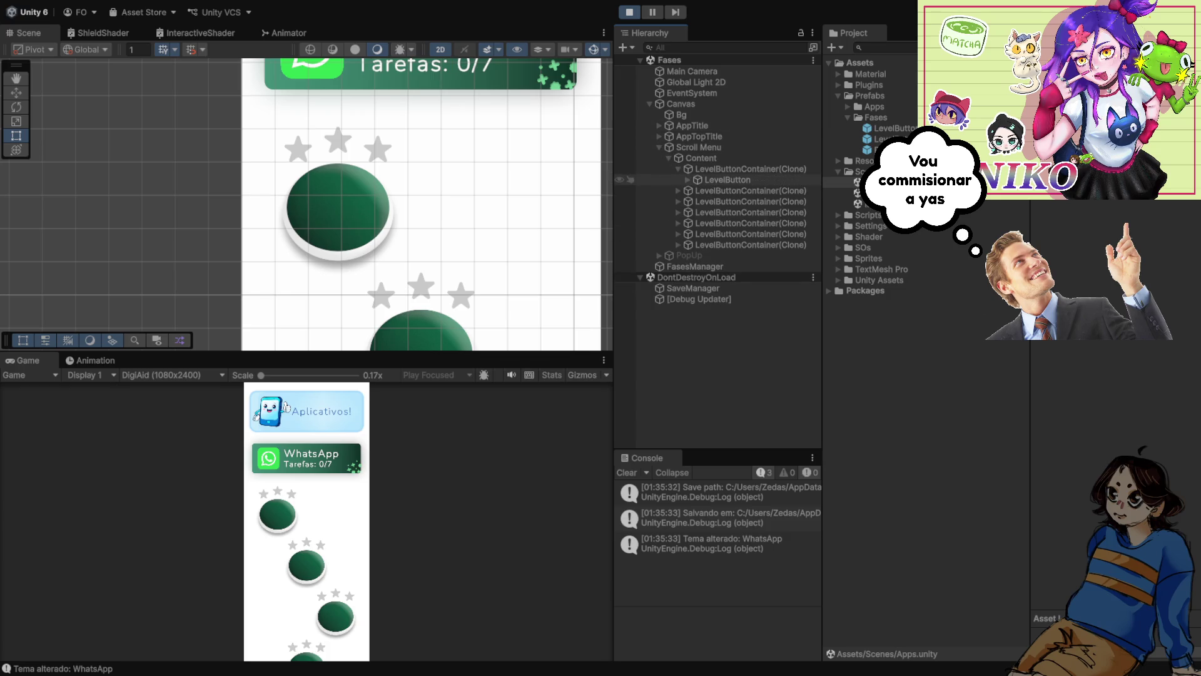
{"action": "left_click", "coordinate": [739, 222]}
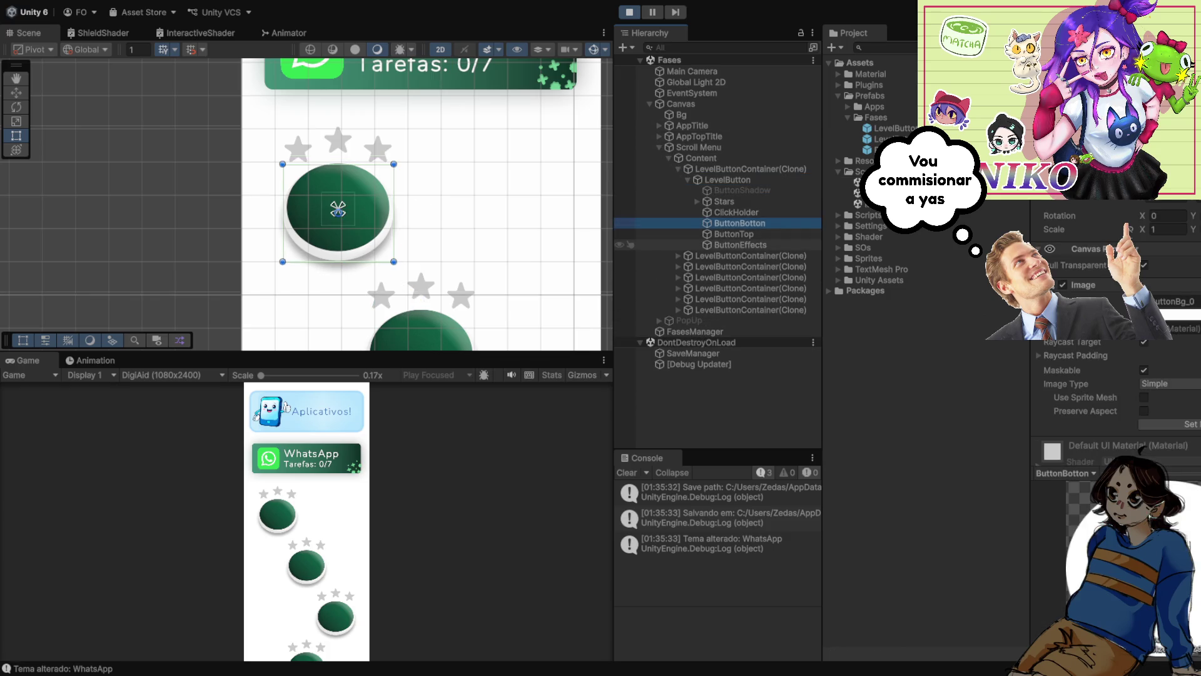
{"action": "scroll", "coordinate": [1113, 375], "scroll_direction": "down", "scroll_amount": 3}
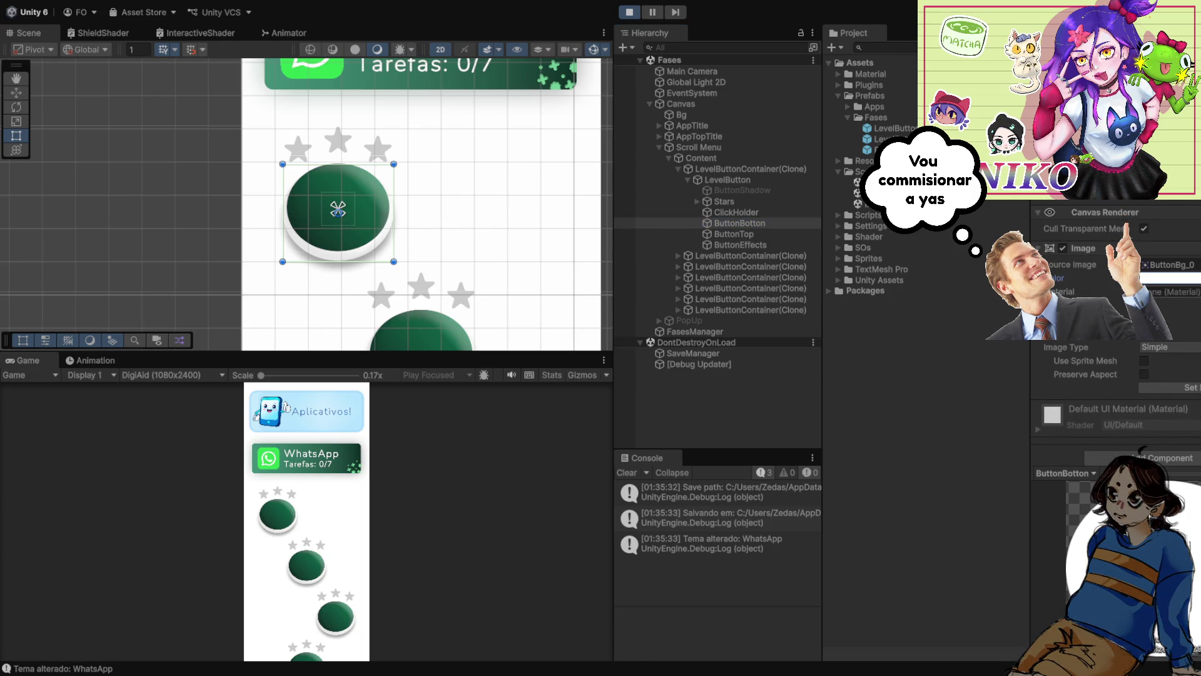
{"action": "key", "text": "ctrl+p"}
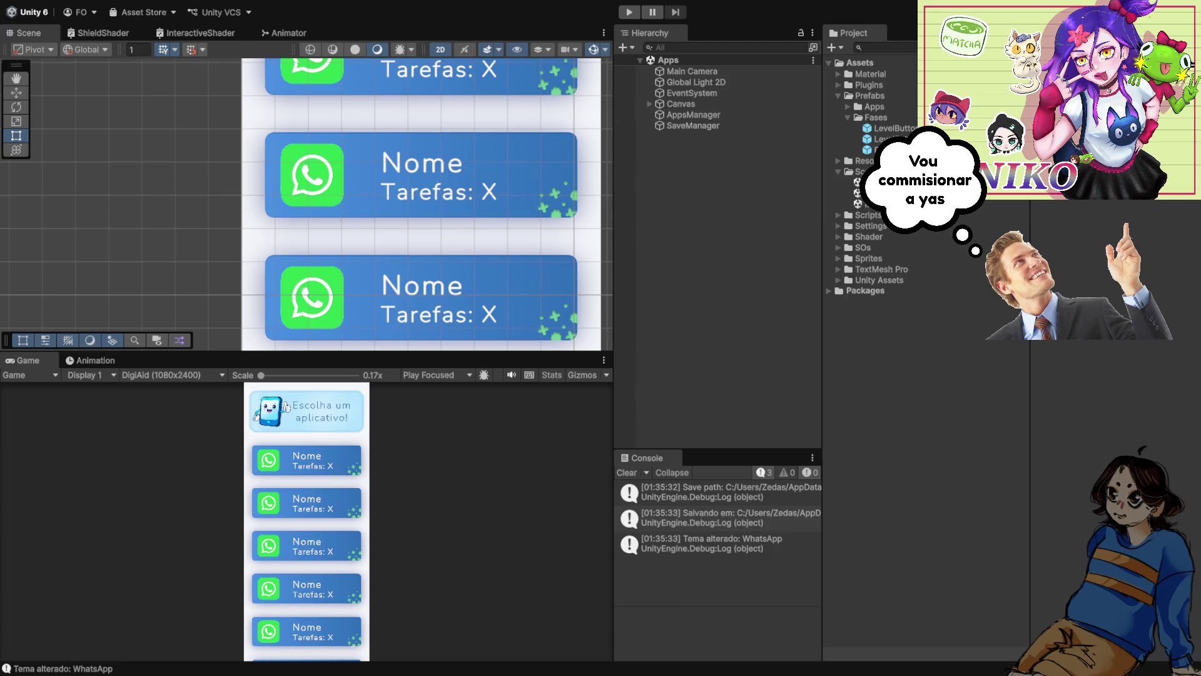
- Paste dark green into the WhatsApp theme asset's Button Botton Color
{"action": "left_click", "coordinate": [839, 248]}
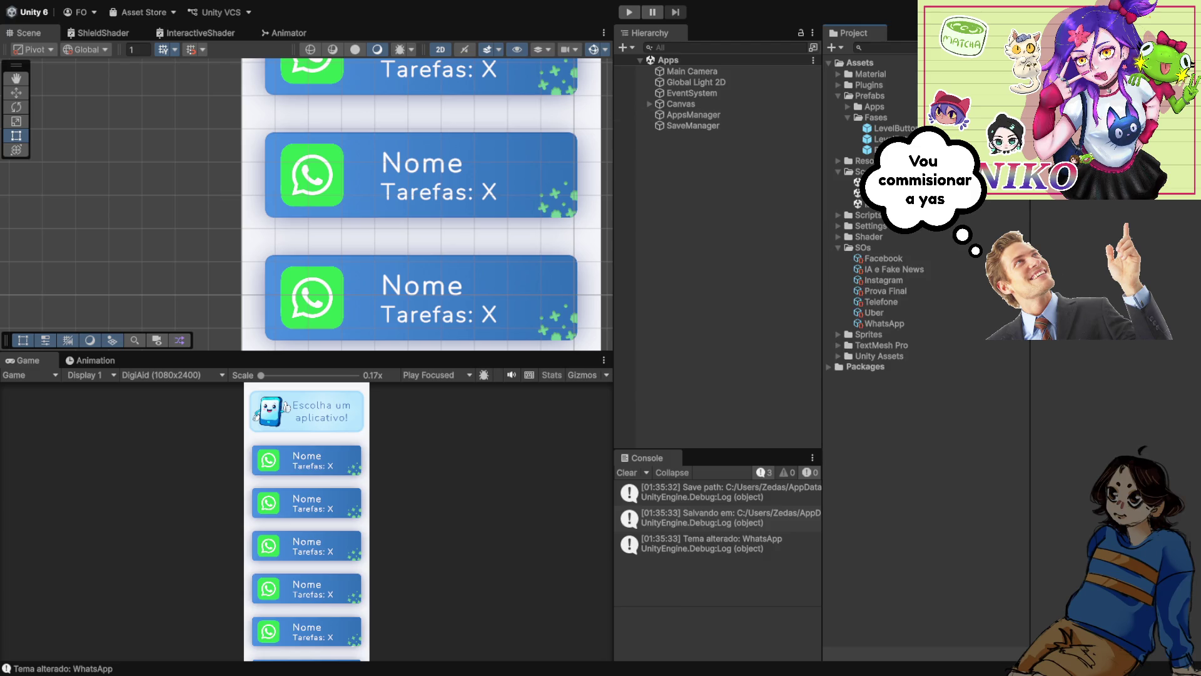
{"action": "left_click", "coordinate": [884, 324]}
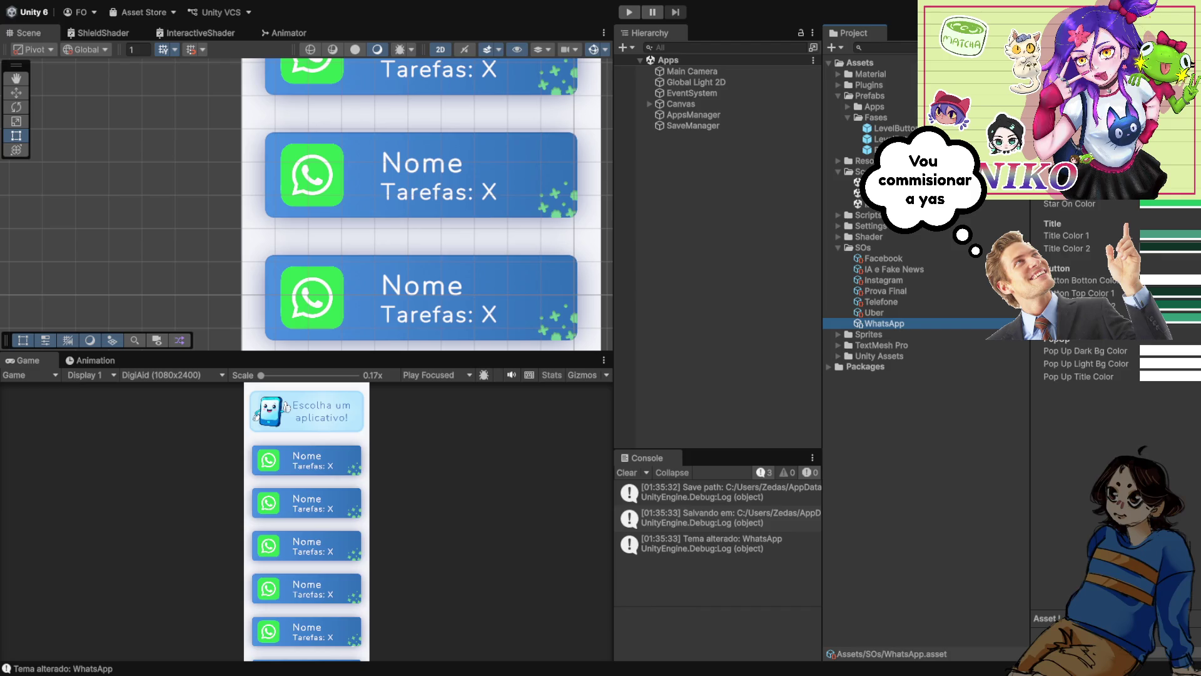
{"action": "left_click", "coordinate": [1169, 279]}
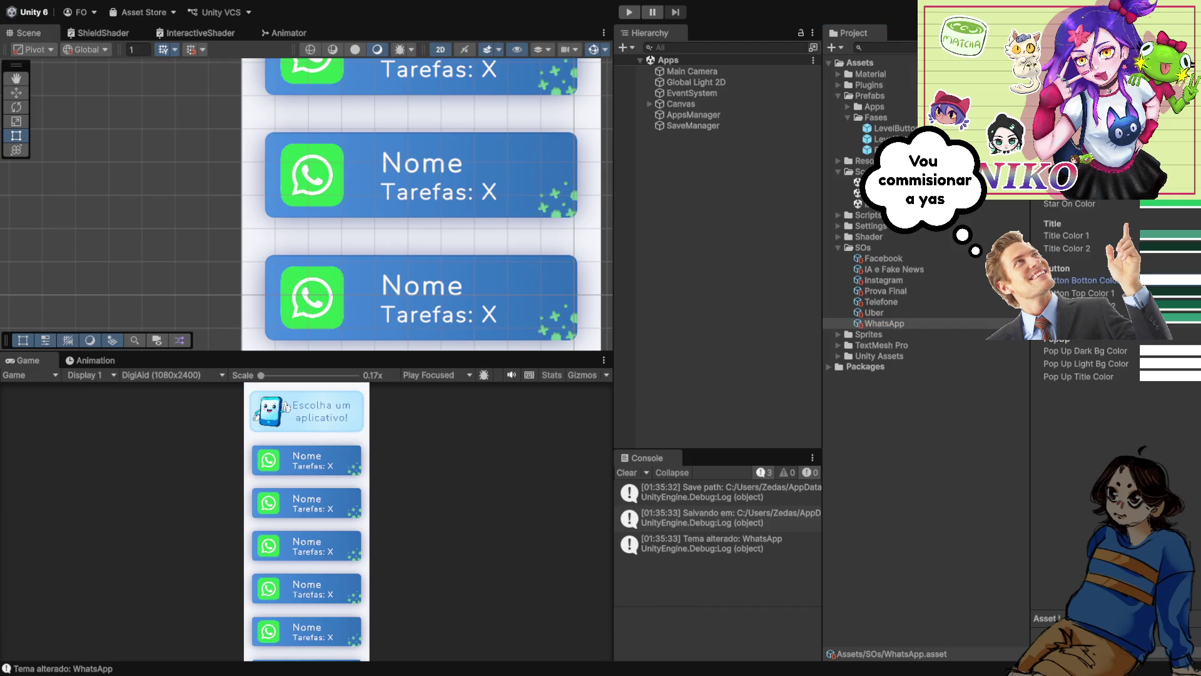
{"action": "key", "text": "ctrl+v"}
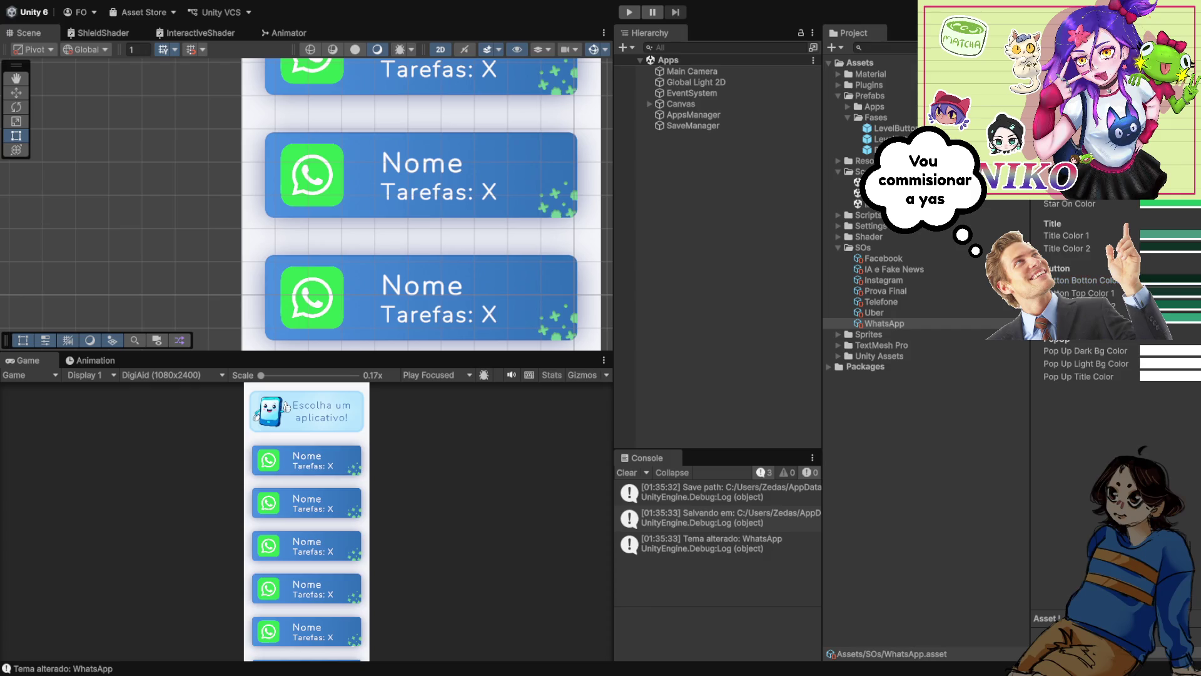
{"action": "left_click", "coordinate": [1088, 293]}
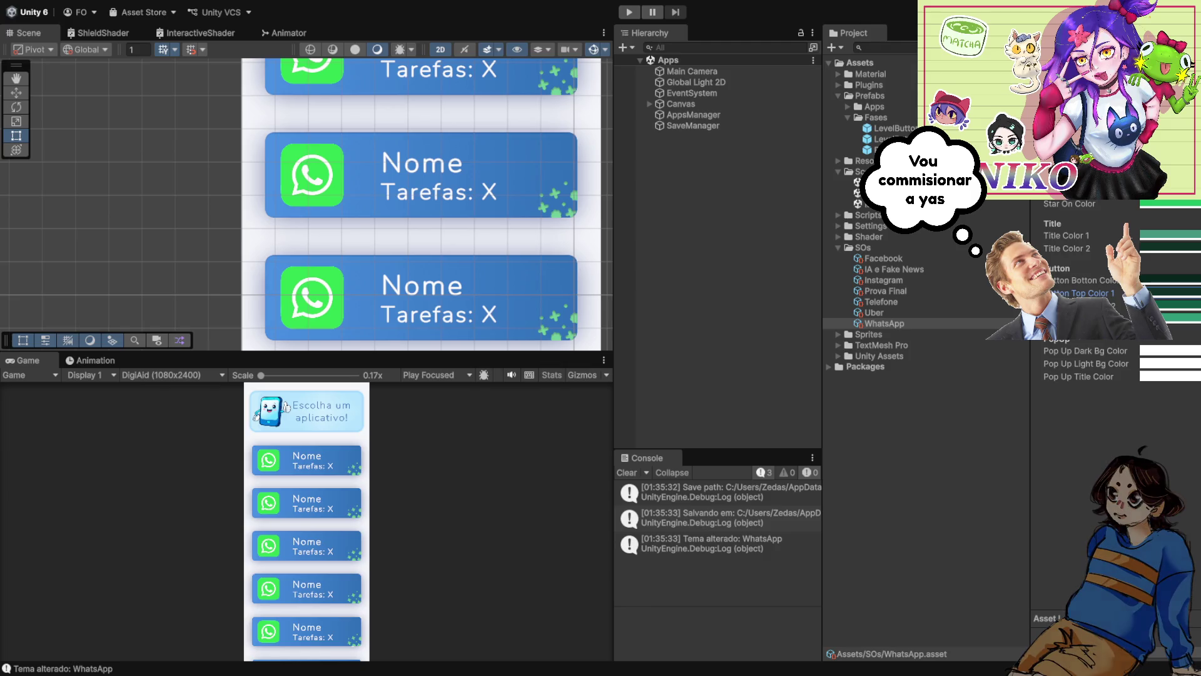
{"action": "left_click", "coordinate": [1170, 279]}
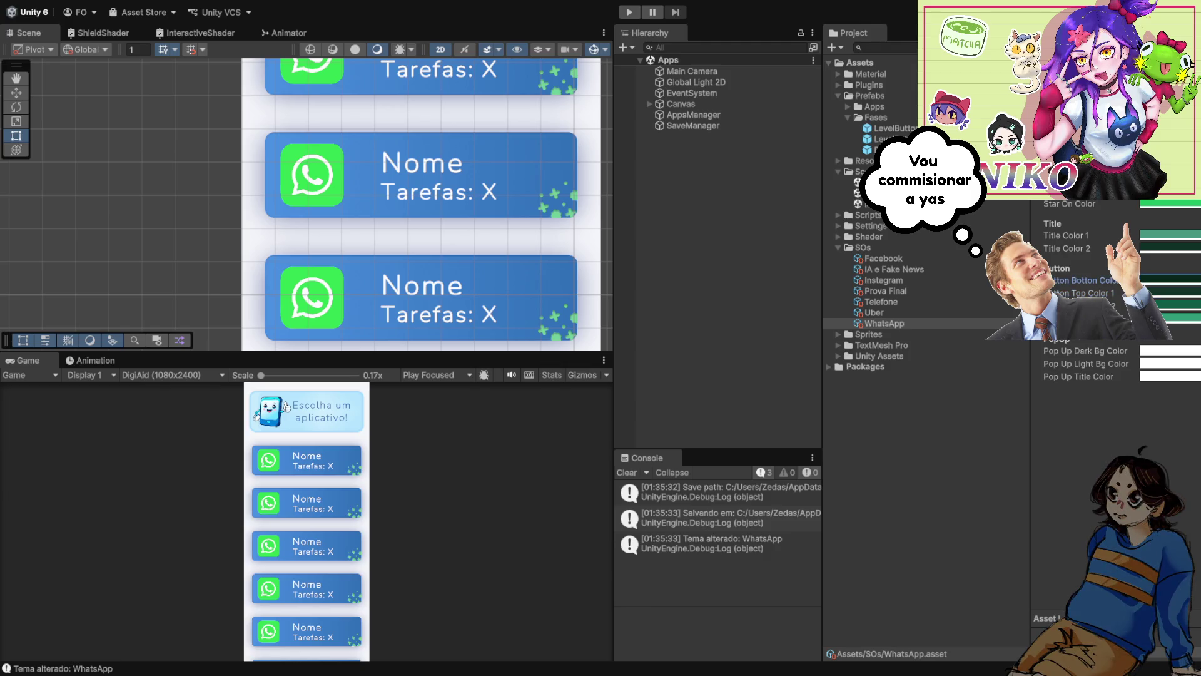
- Play-test the WhatsApp level board, stop Play, and open Fases.unity
{"action": "left_click", "coordinate": [629, 12]}
{"action": "left_click", "coordinate": [307, 460]}
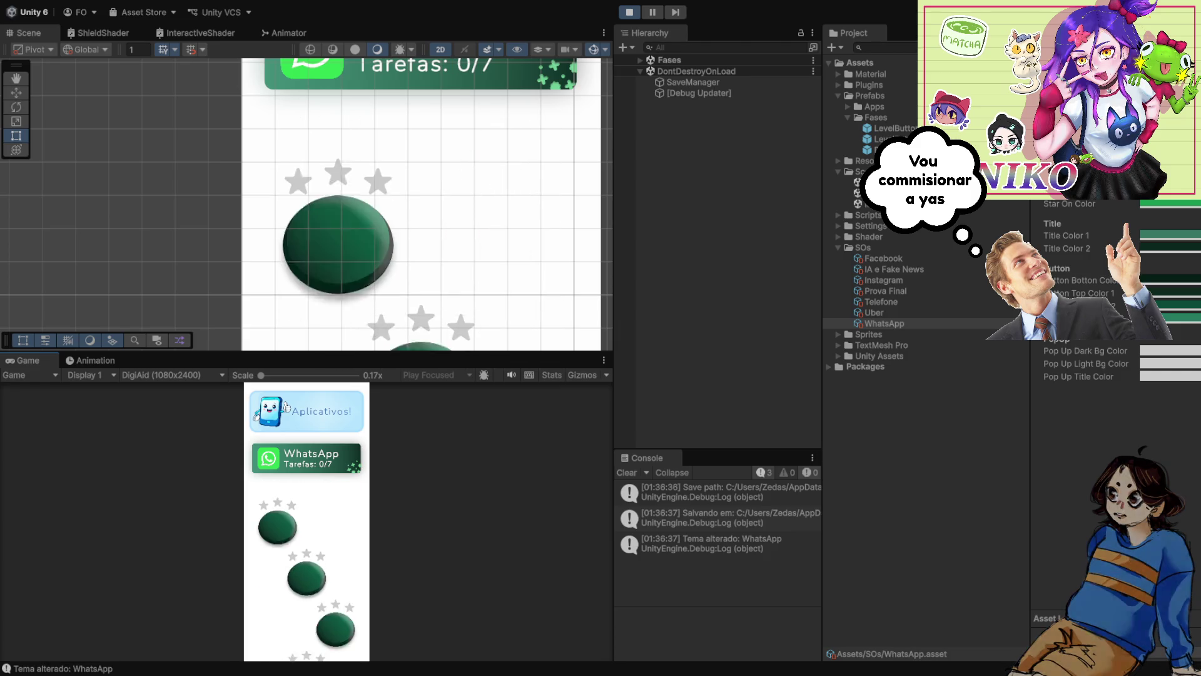
{"action": "key", "text": "ctrl+p"}
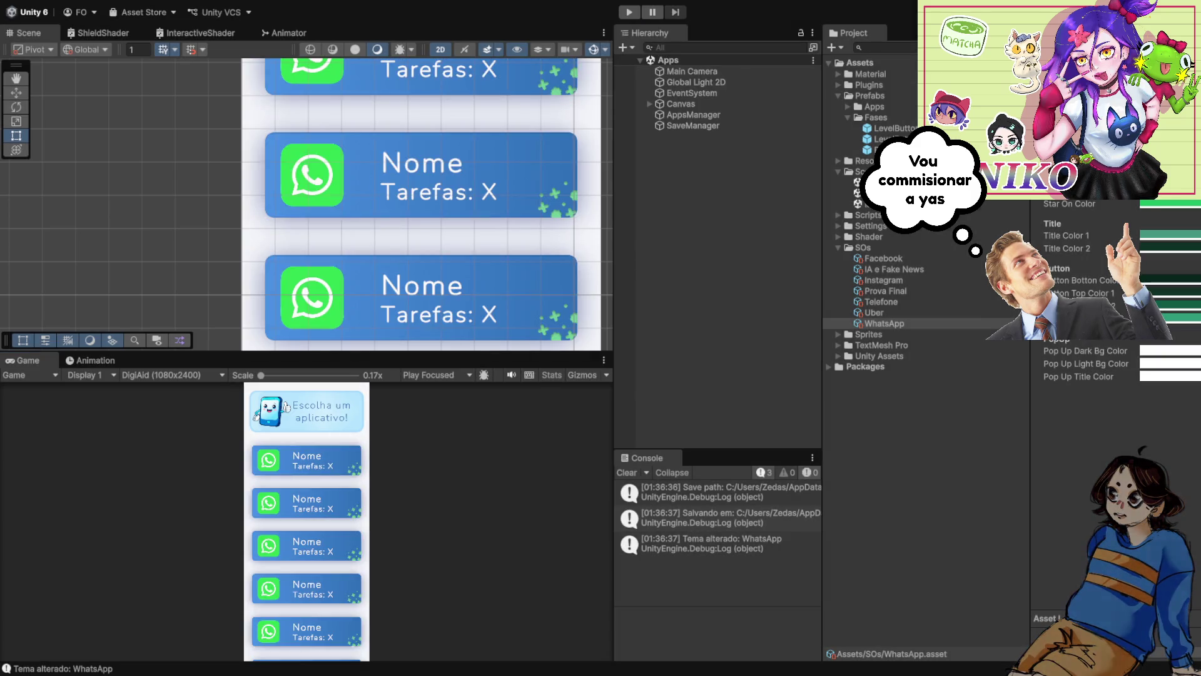
{"action": "double_click", "coordinate": [870, 192]}
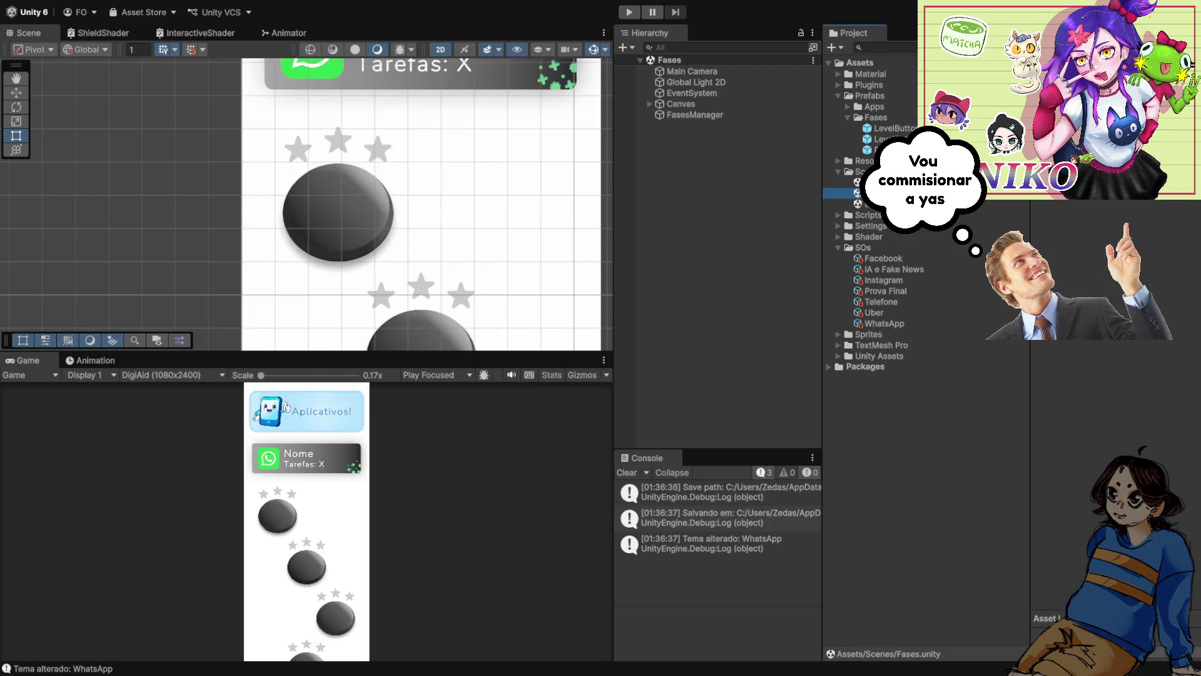
- Expand Canvas, Scroll Menu, Content, the first LevelButtonContainer and LevelButton in the Hierarchy
{"action": "left_click", "coordinate": [650, 104]}
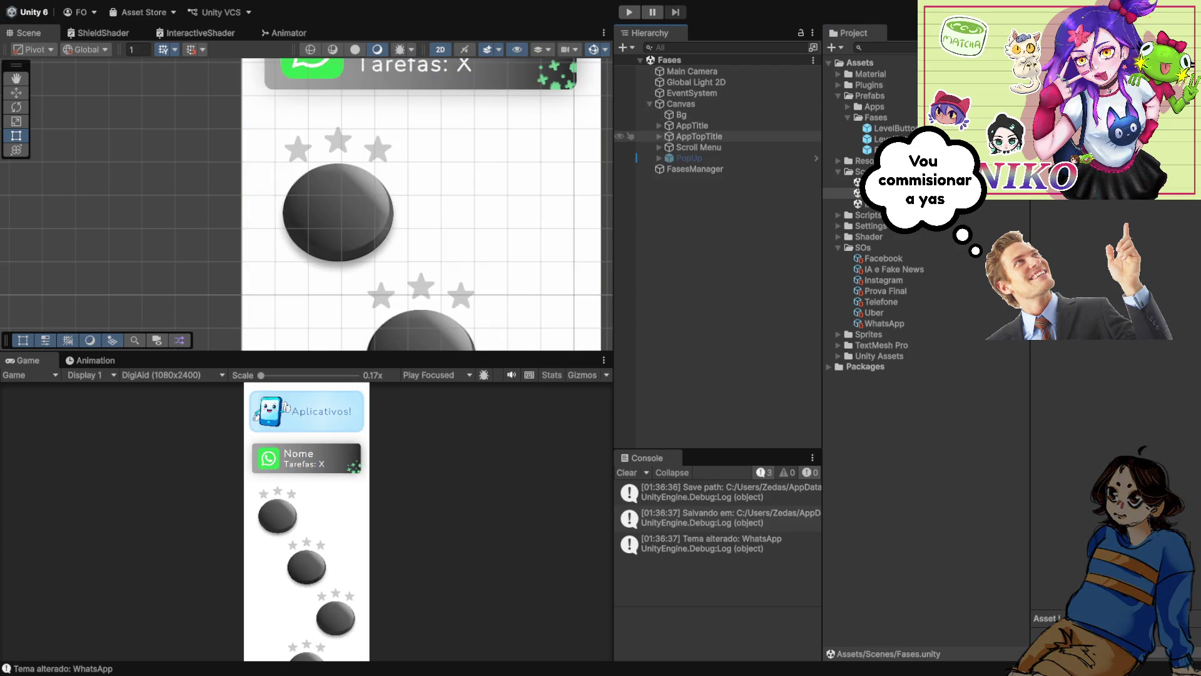
{"action": "left_click", "coordinate": [659, 147]}
{"action": "left_click", "coordinate": [669, 158]}
{"action": "left_click", "coordinate": [679, 169]}
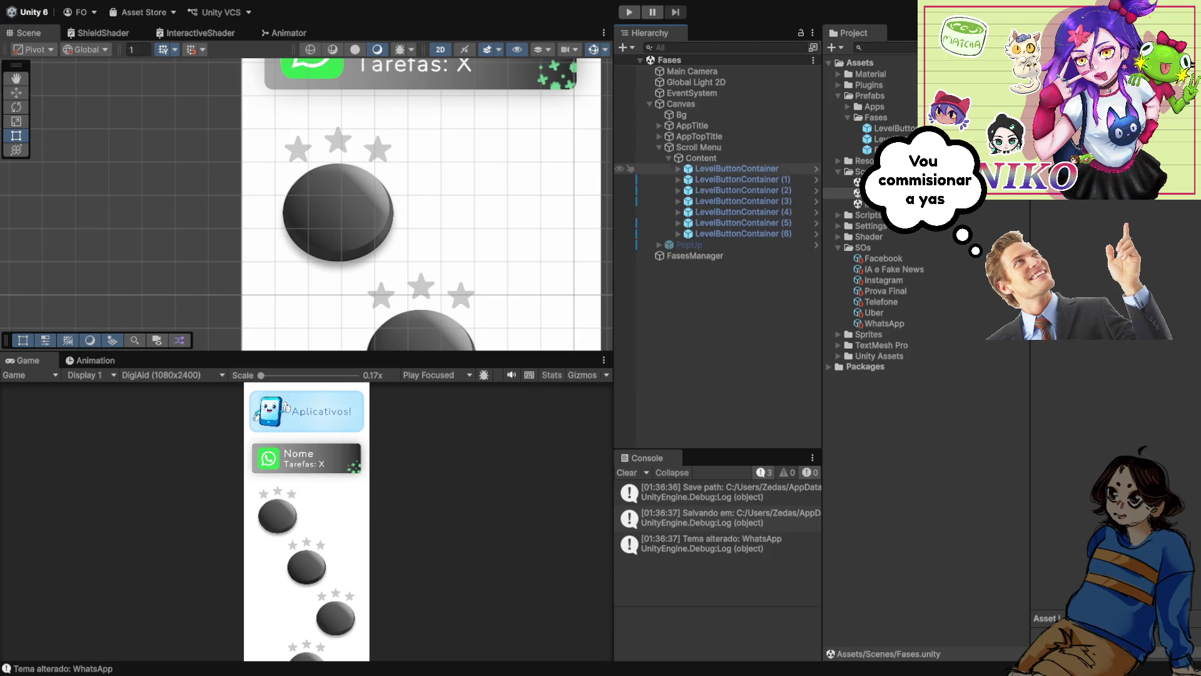
{"action": "left_click", "coordinate": [688, 179]}
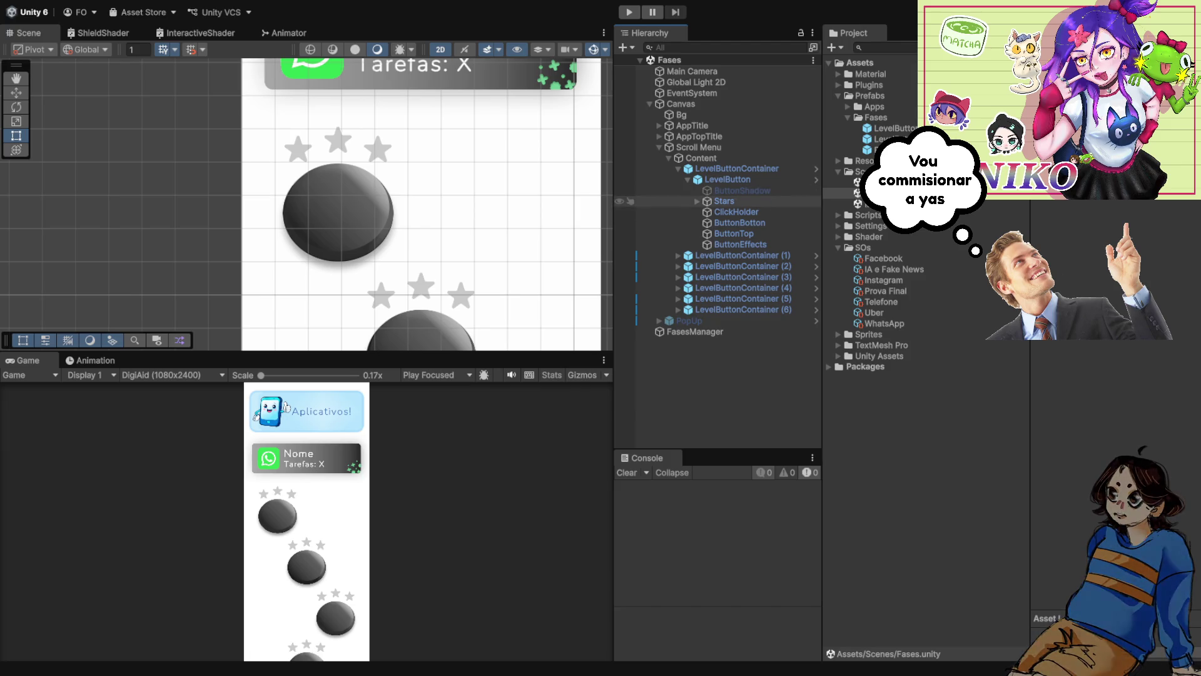
- Expand the Stars group and step through Star 1, Star 2 and Star 3 with arrow keys
{"action": "left_click", "coordinate": [696, 201]}
{"action": "left_click", "coordinate": [723, 201]}
{"action": "key", "text": "Down"}
{"action": "key", "text": "Down"}
{"action": "key", "text": "Down"}
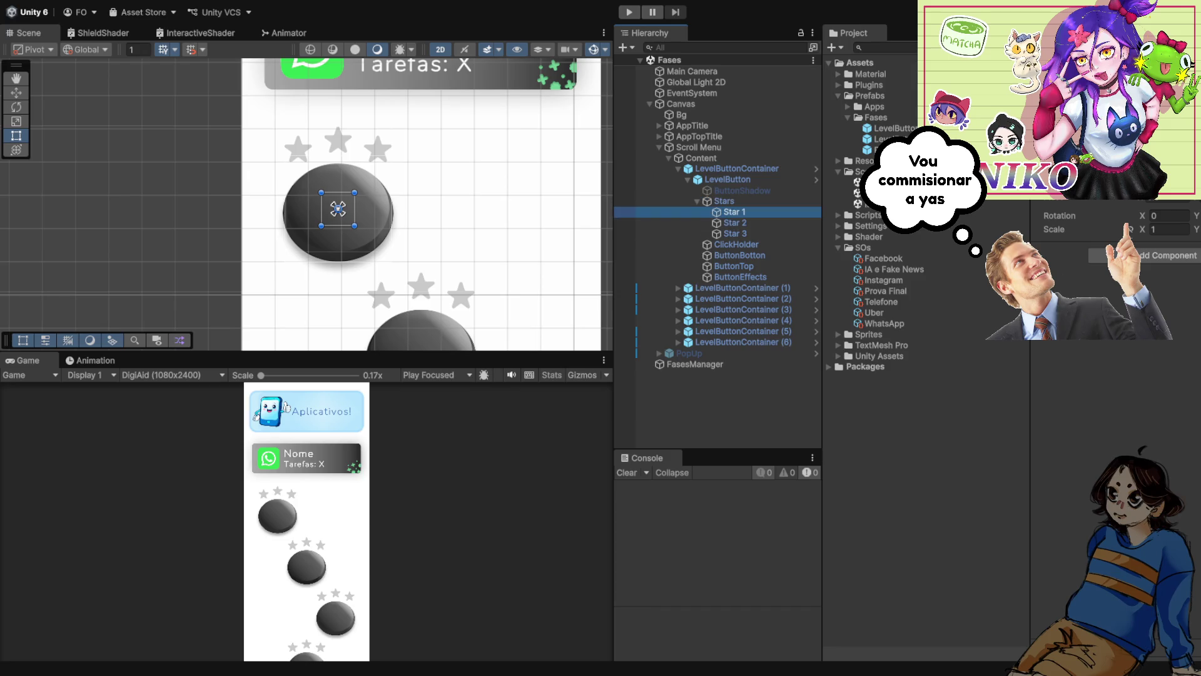
{"action": "key", "text": "Up"}
{"action": "key", "text": "Up"}
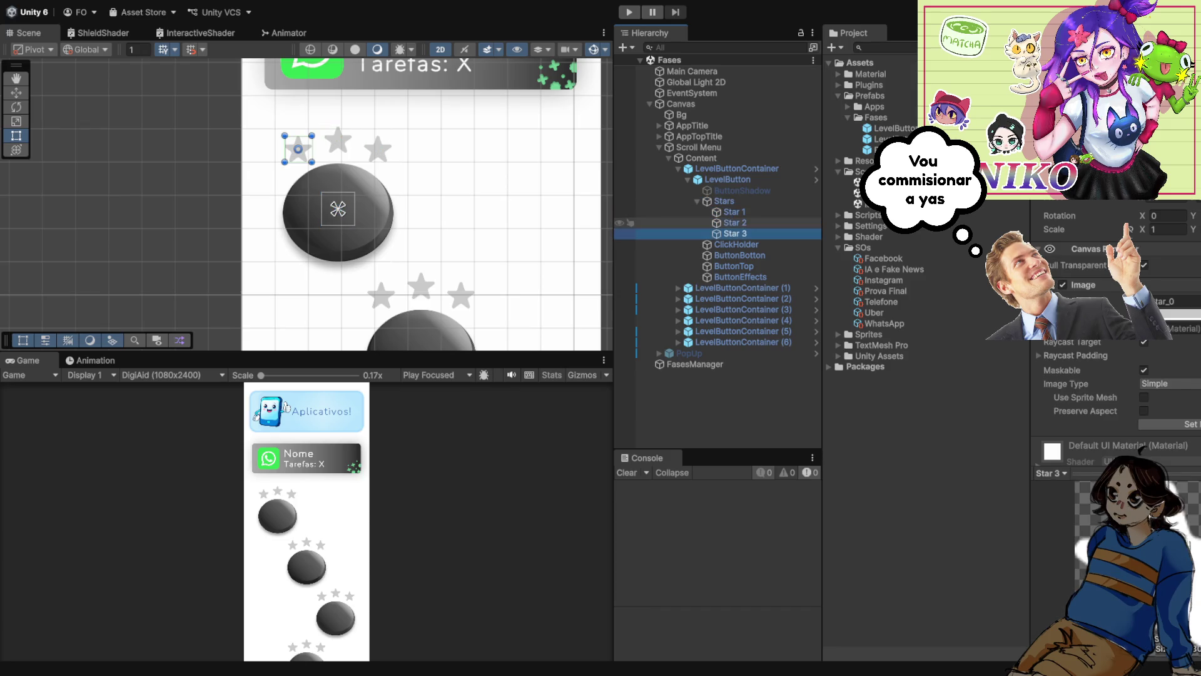
{"action": "key", "text": "Up"}
{"action": "key", "text": "Down"}
{"action": "key", "text": "Down"}
{"action": "key", "text": "Down"}
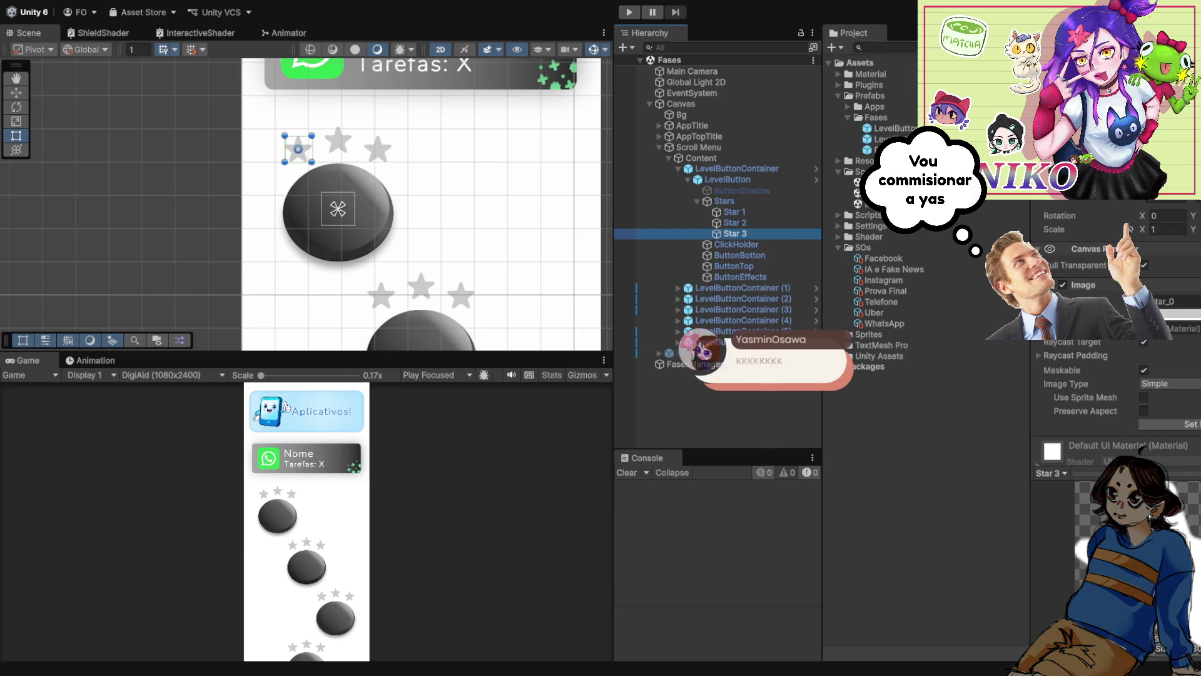
{"action": "scroll", "coordinate": [413, 200], "scroll_direction": "down", "scroll_amount": 3}
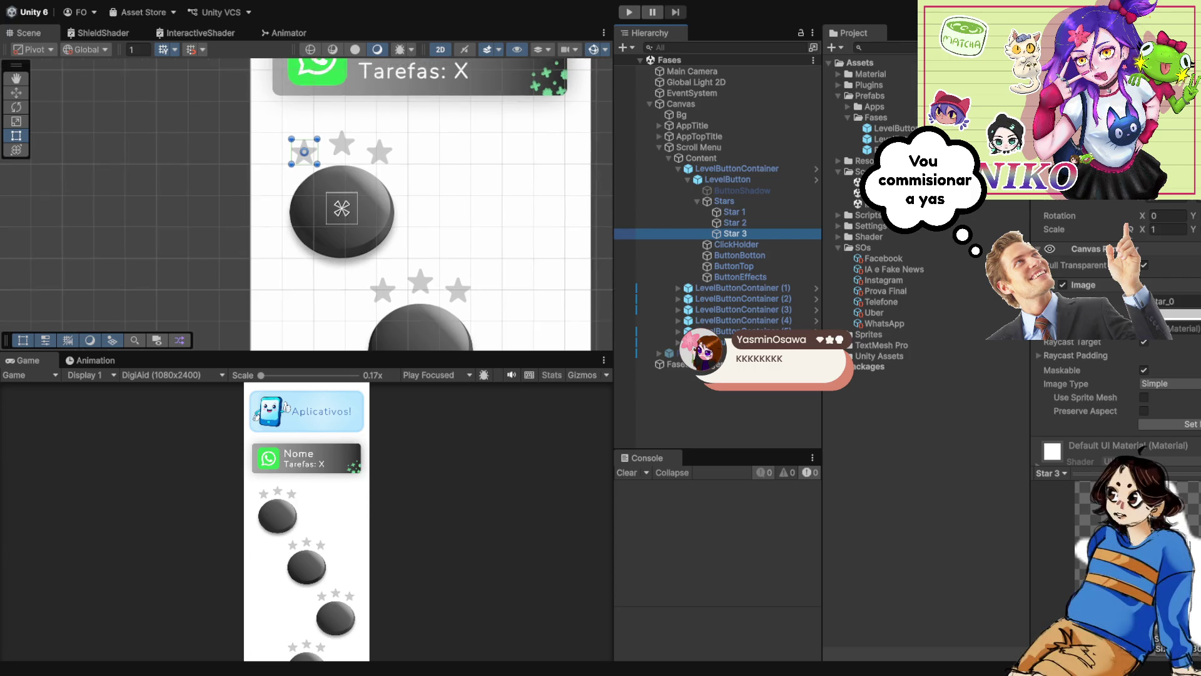
{"action": "key", "text": "shift+d"}
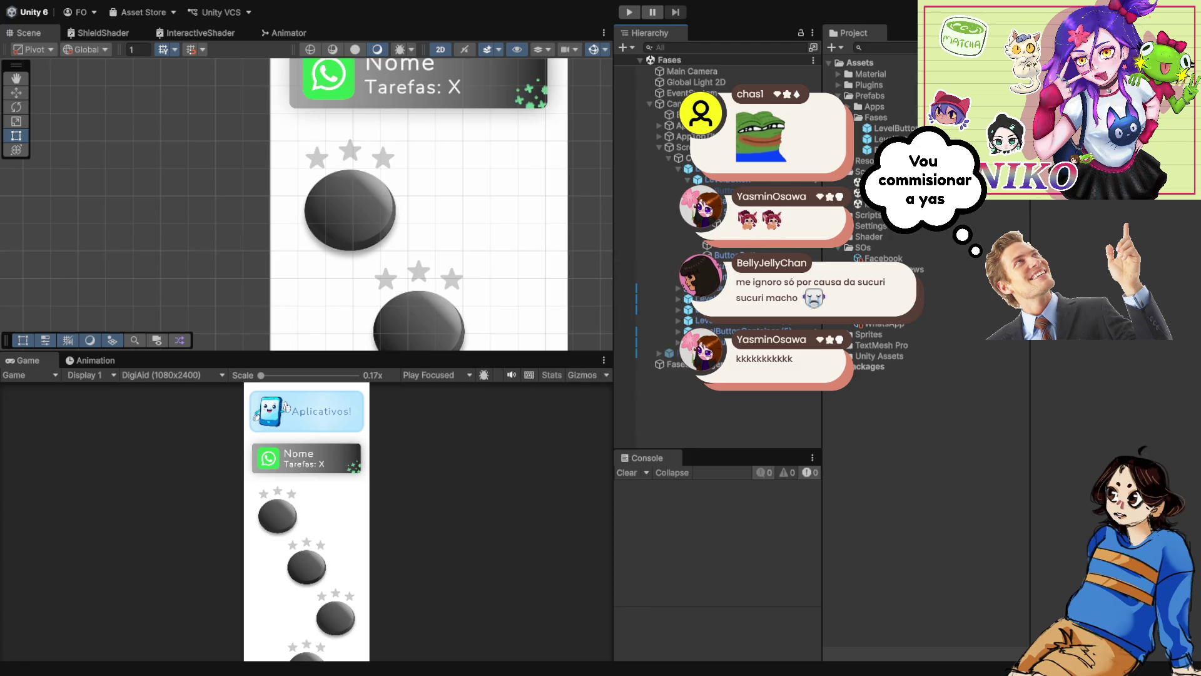
{"action": "scroll", "coordinate": [379, 250], "scroll_direction": "down", "scroll_amount": 4}
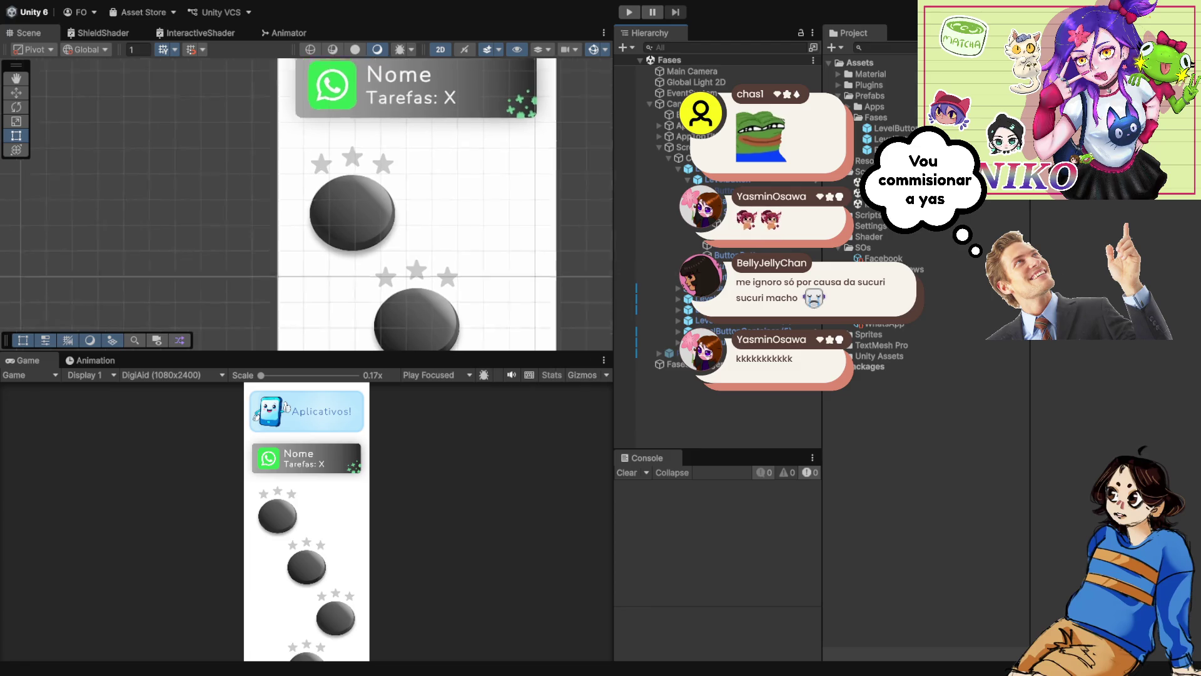
{"action": "scroll", "coordinate": [377, 235], "scroll_direction": "up", "scroll_amount": 2}
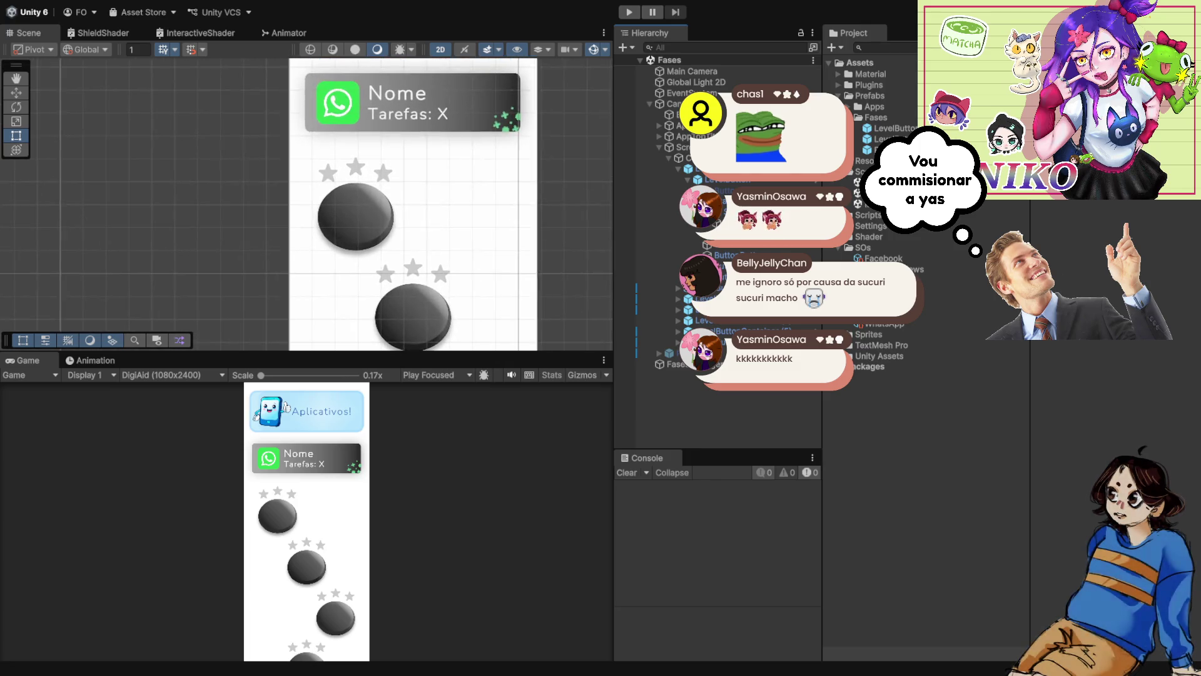
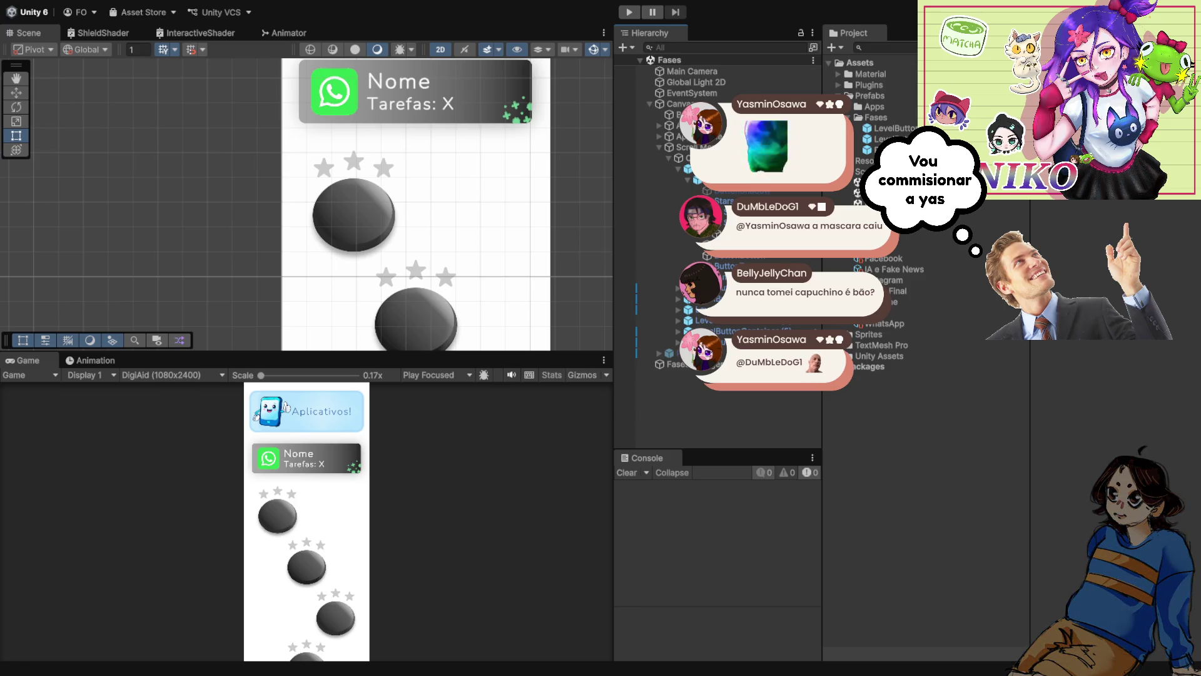
- Select the Bg background object in the Apps scene hierarchy
{"action": "scroll", "coordinate": [453, 242], "scroll_direction": "down", "scroll_amount": 2}
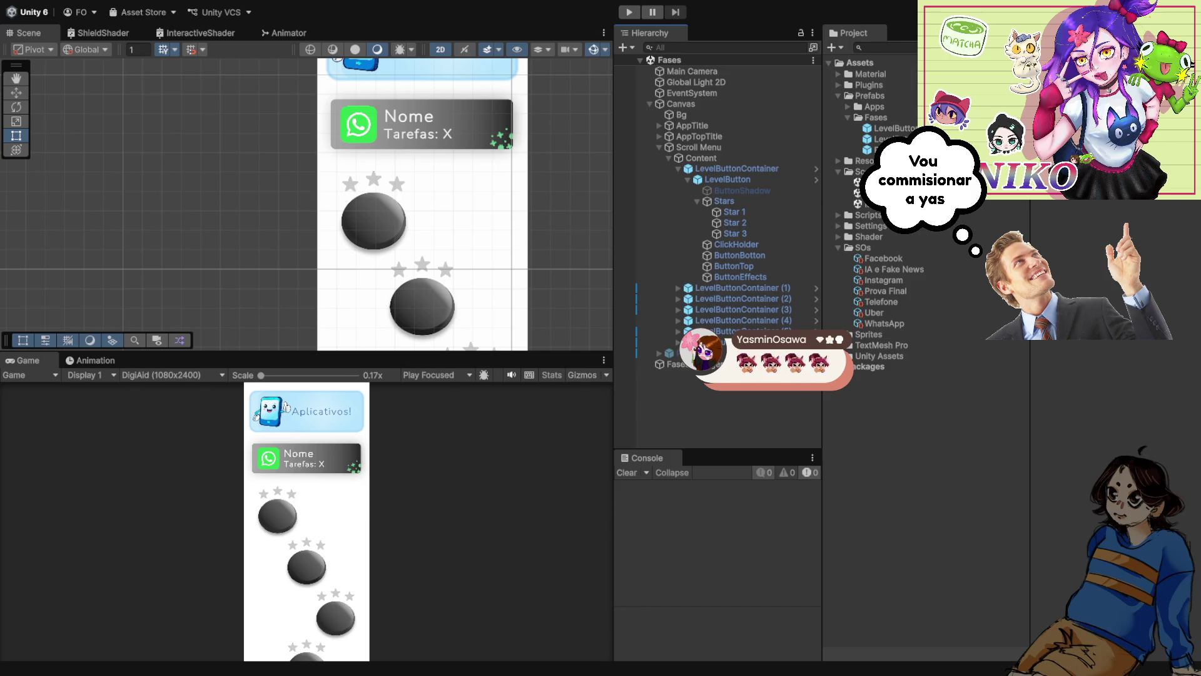
{"action": "left_click", "coordinate": [681, 115]}
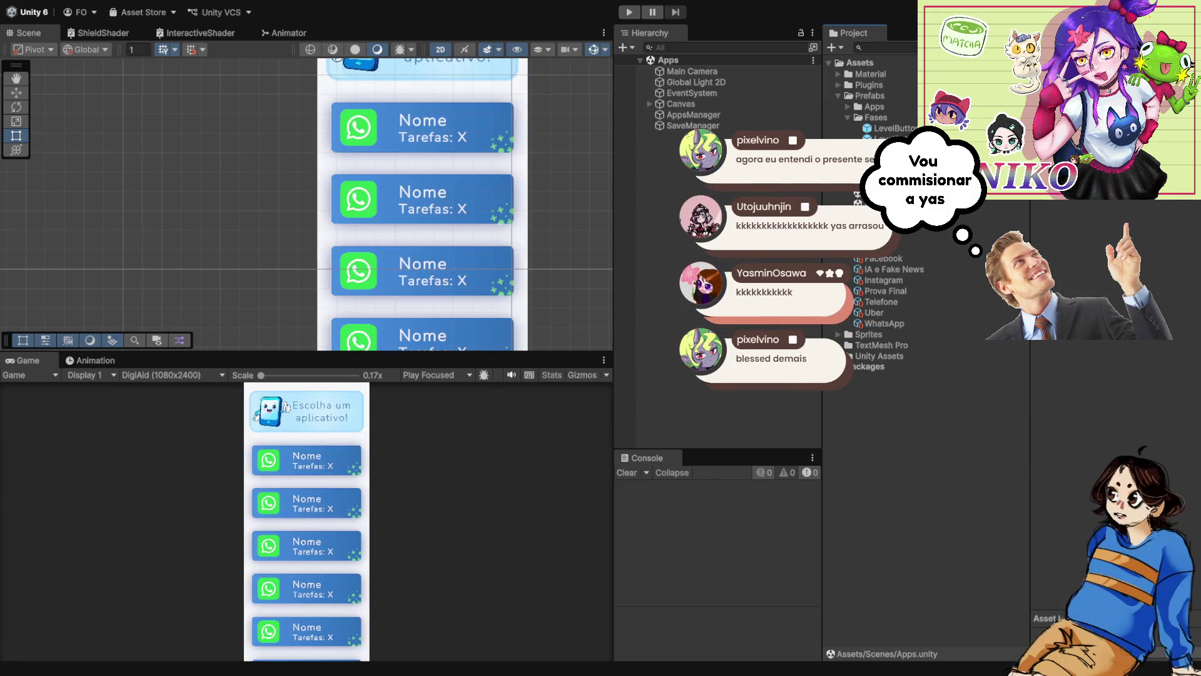
- Play-test twice that picking WhatsApp opens its level map, then select the WhatsApp theme asset
{"action": "key", "text": "ctrl+p"}
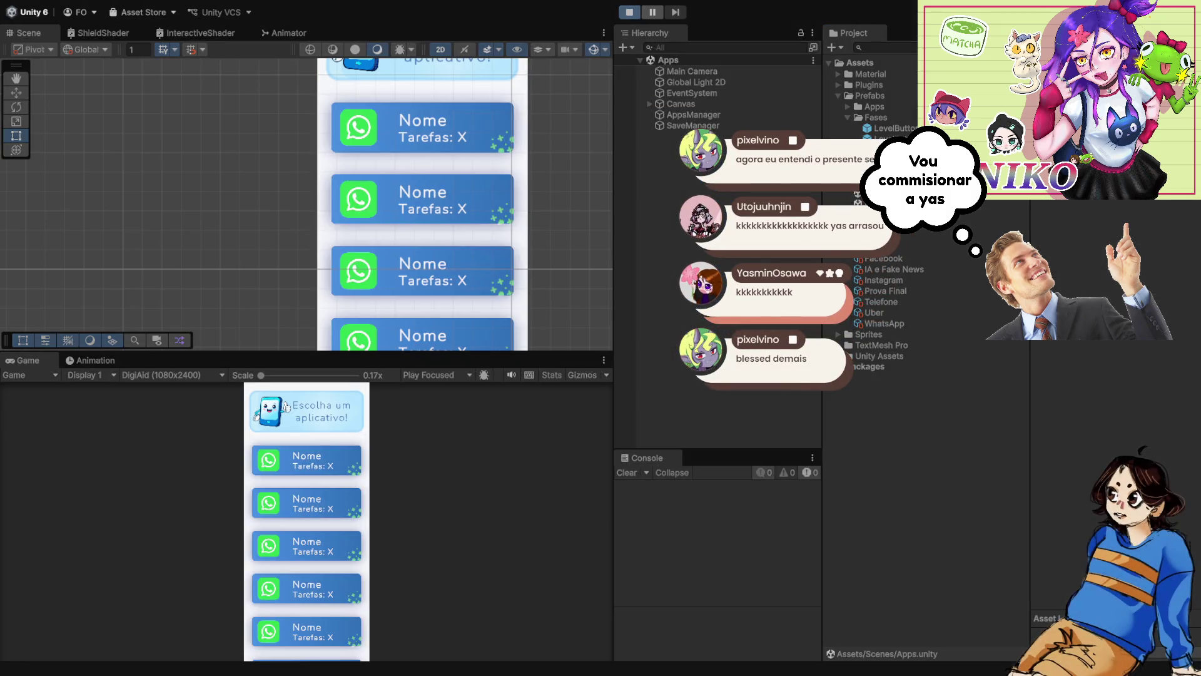
{"action": "left_click", "coordinate": [306, 460]}
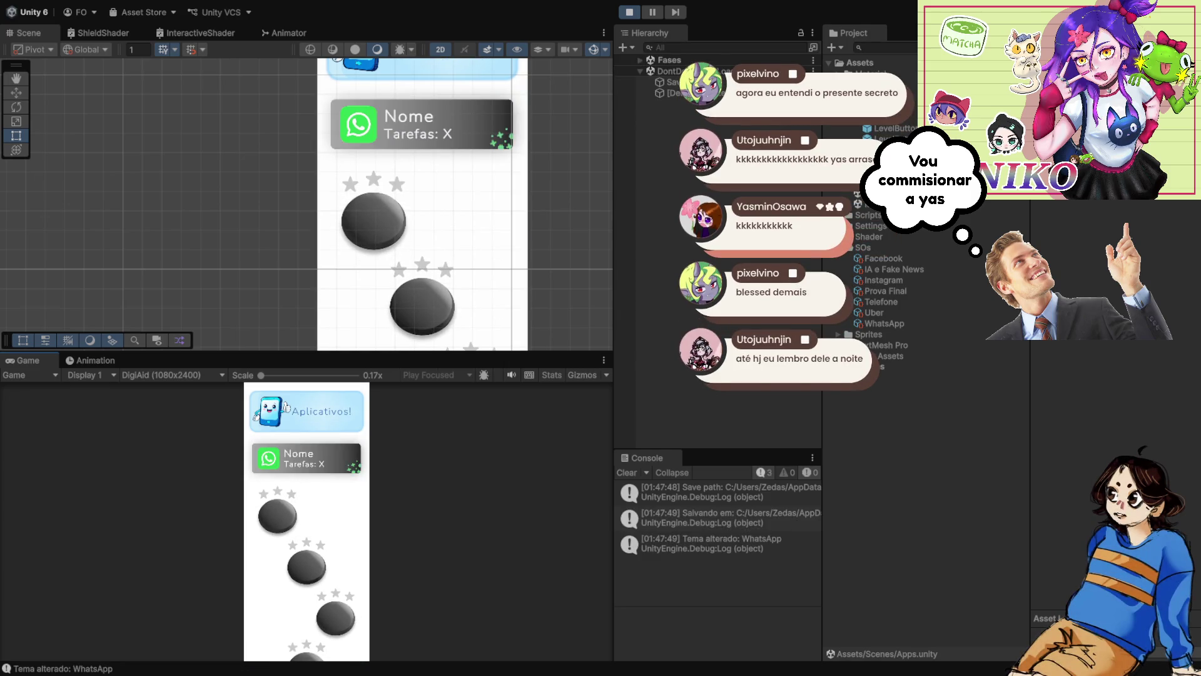
{"action": "key", "text": "ctrl+p"}
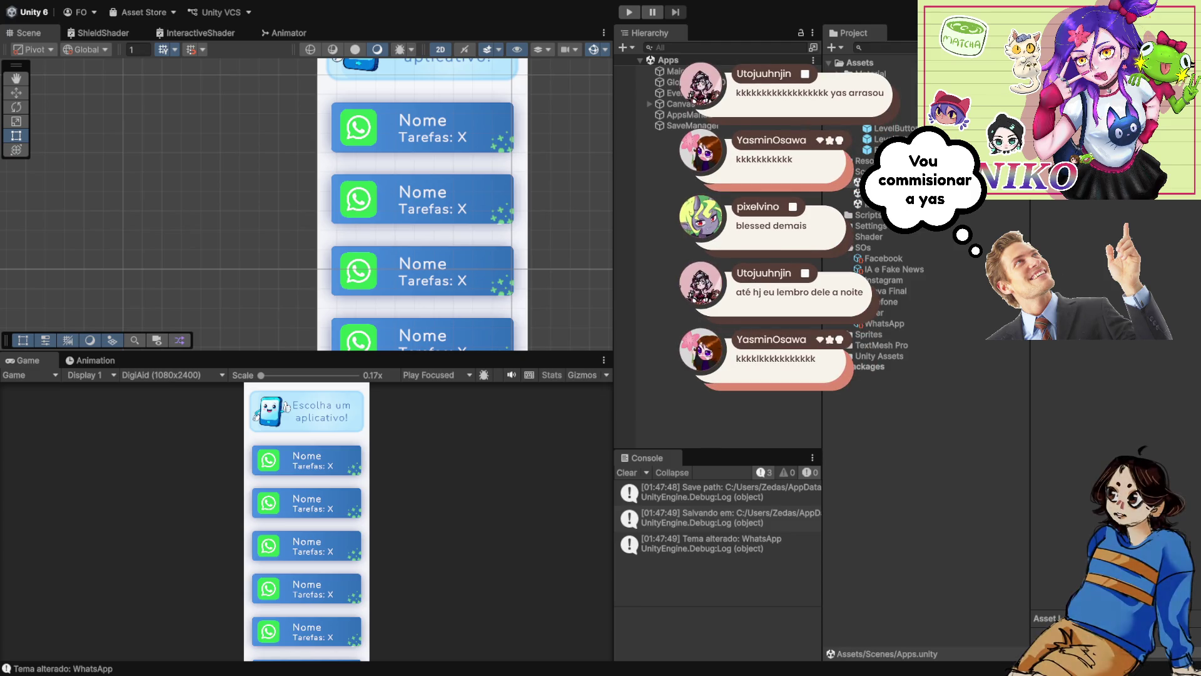
{"action": "left_click", "coordinate": [629, 12]}
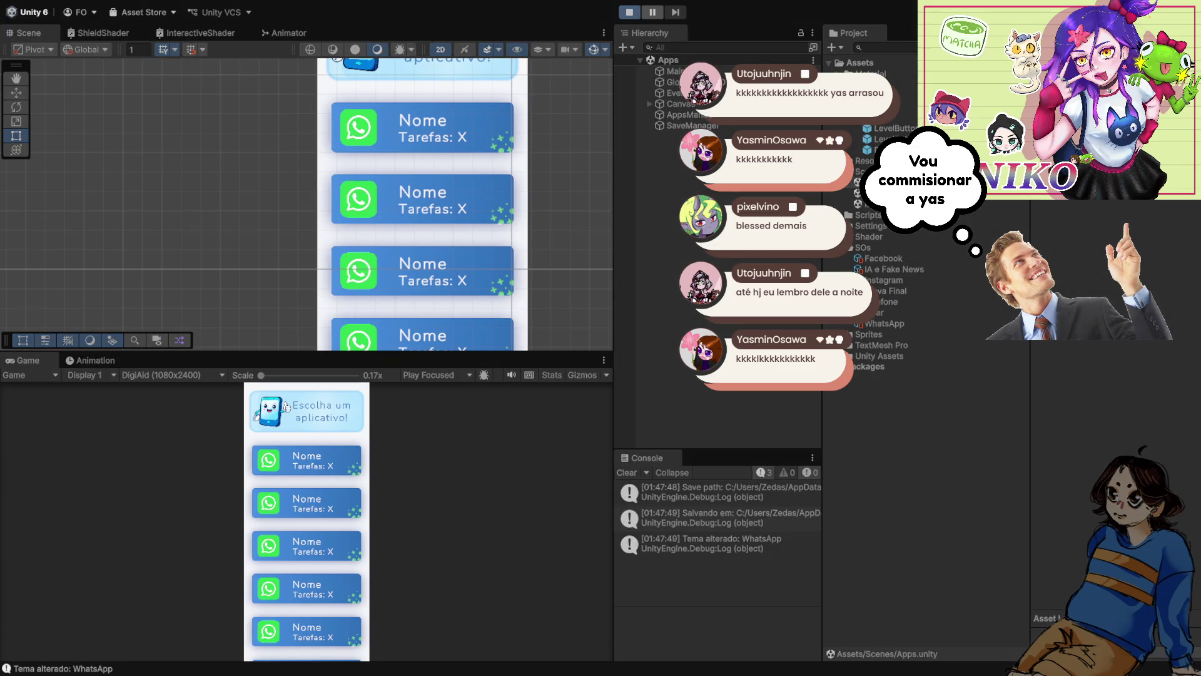
{"action": "left_click", "coordinate": [296, 471]}
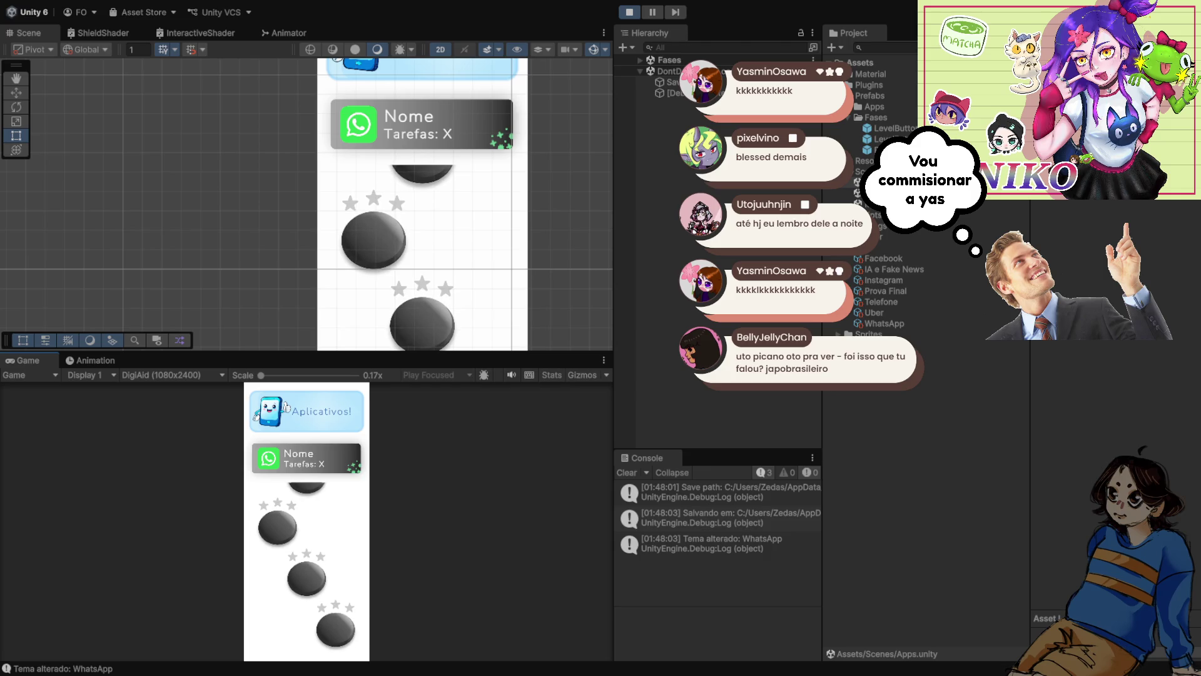
{"action": "key", "text": "ctrl+p"}
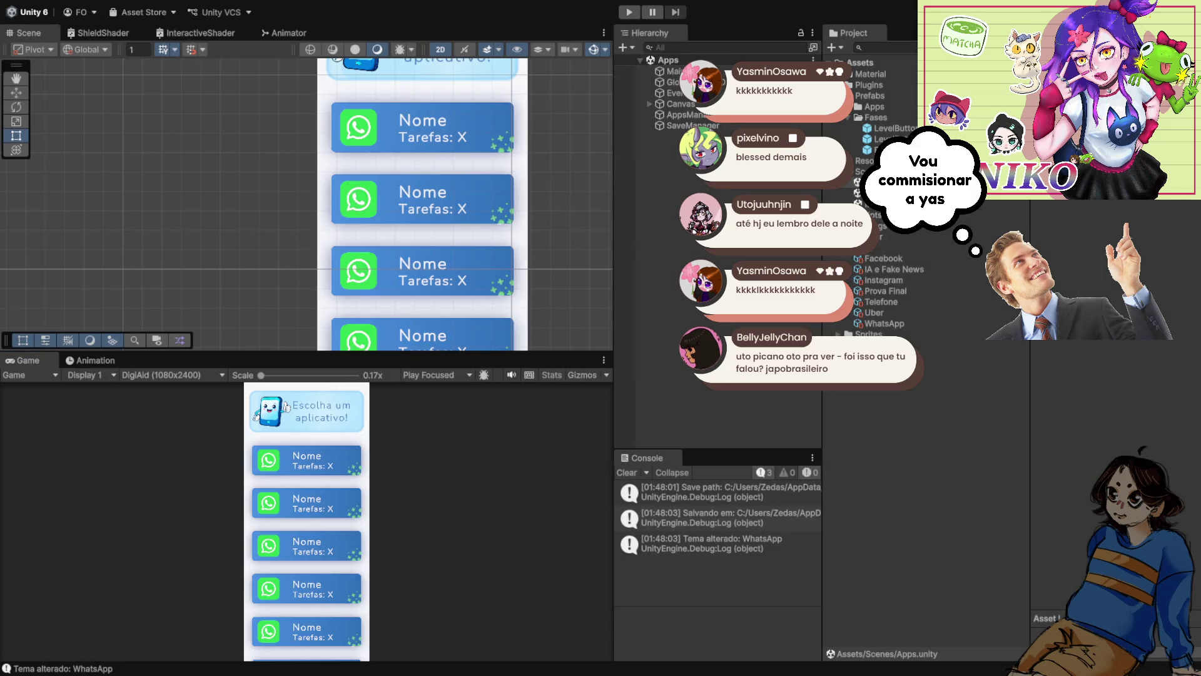
{"action": "left_click", "coordinate": [883, 323]}
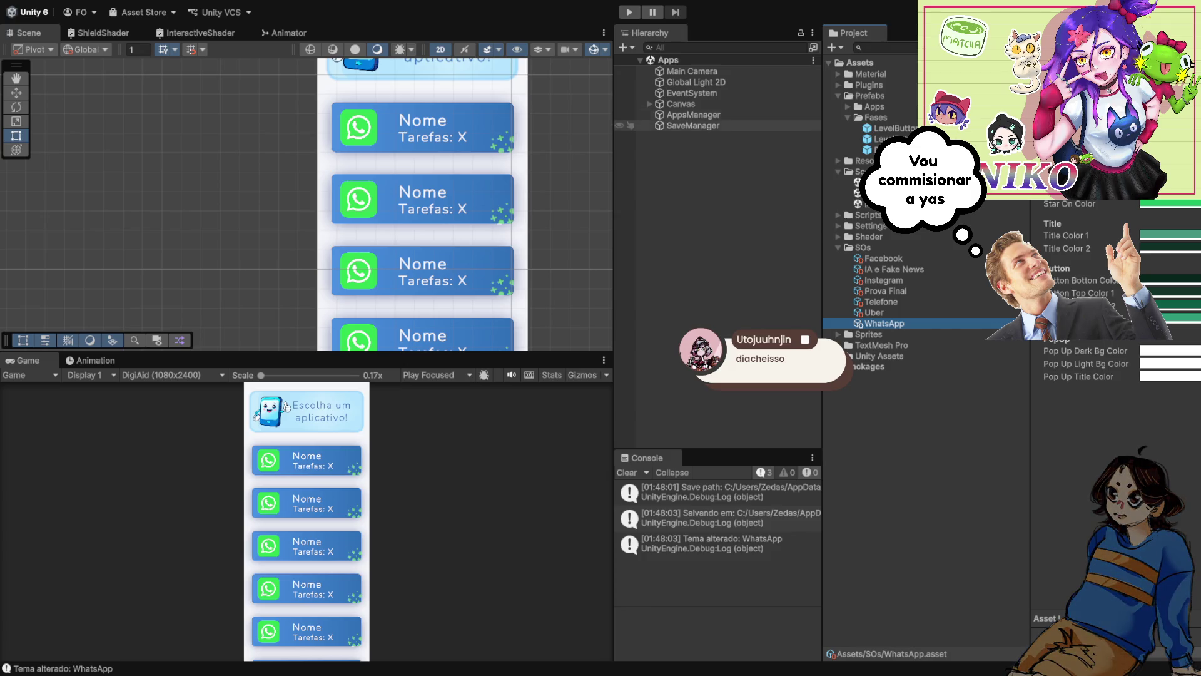
- Open the Fases scene and assign Bg as the FasesManager's Background
{"action": "left_click", "coordinate": [858, 193]}
{"action": "double_click", "coordinate": [858, 193]}
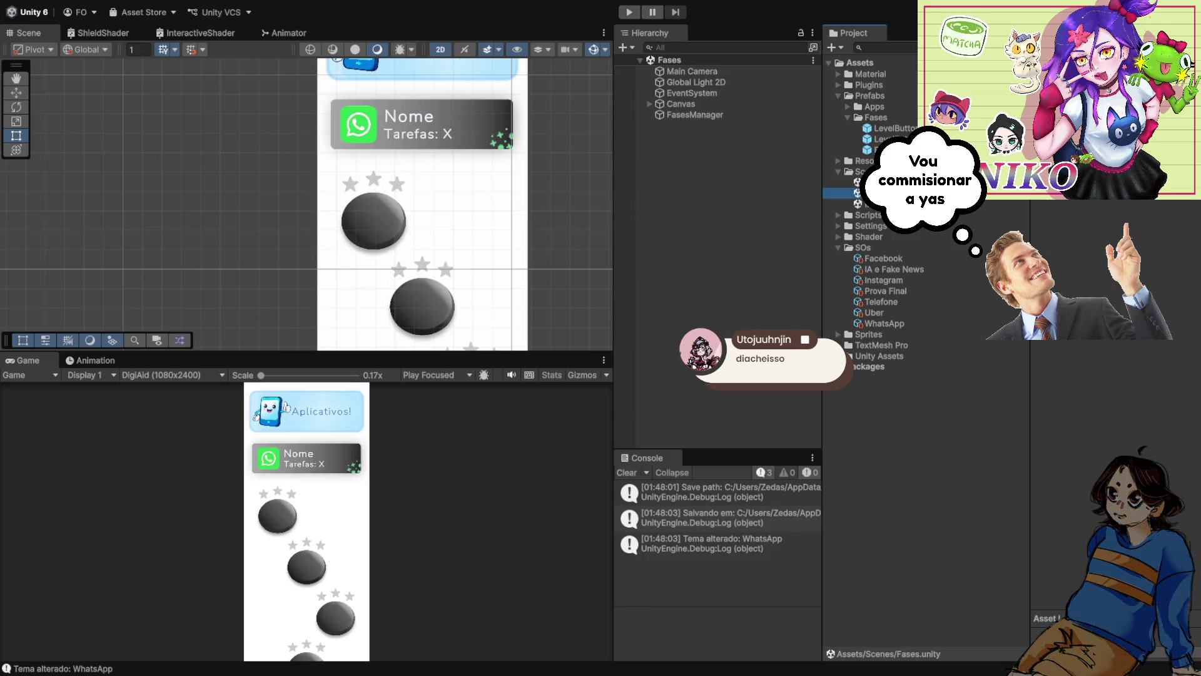
{"action": "left_click", "coordinate": [694, 115]}
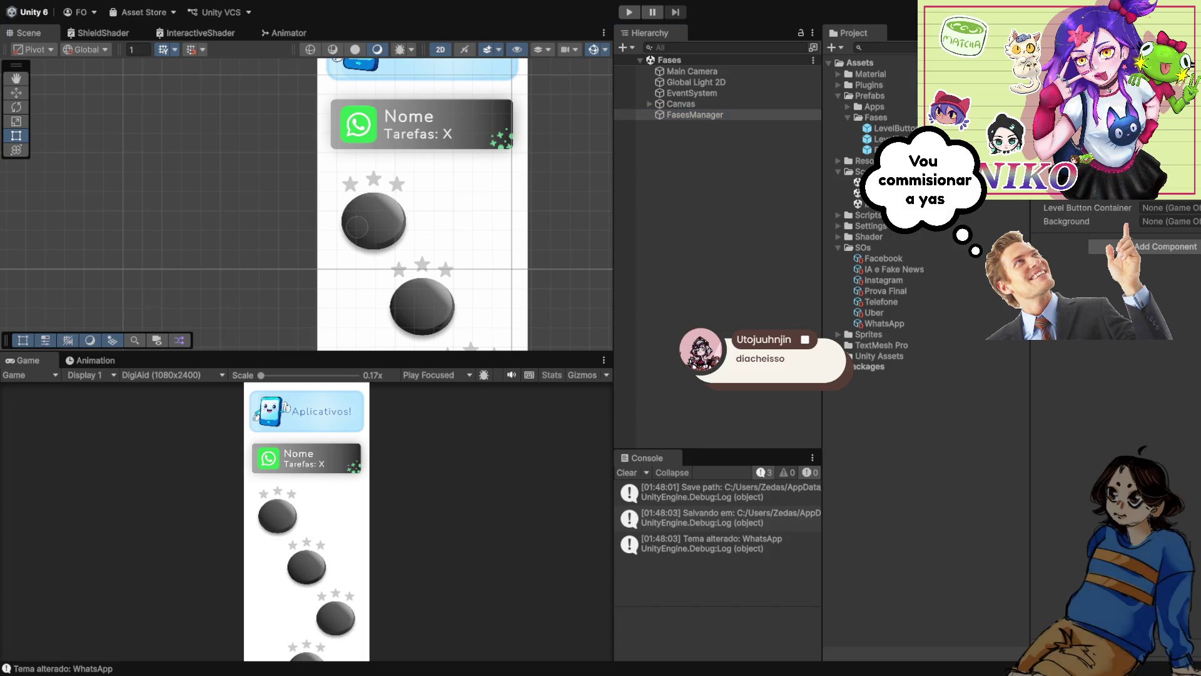
{"action": "left_click", "coordinate": [1167, 221]}
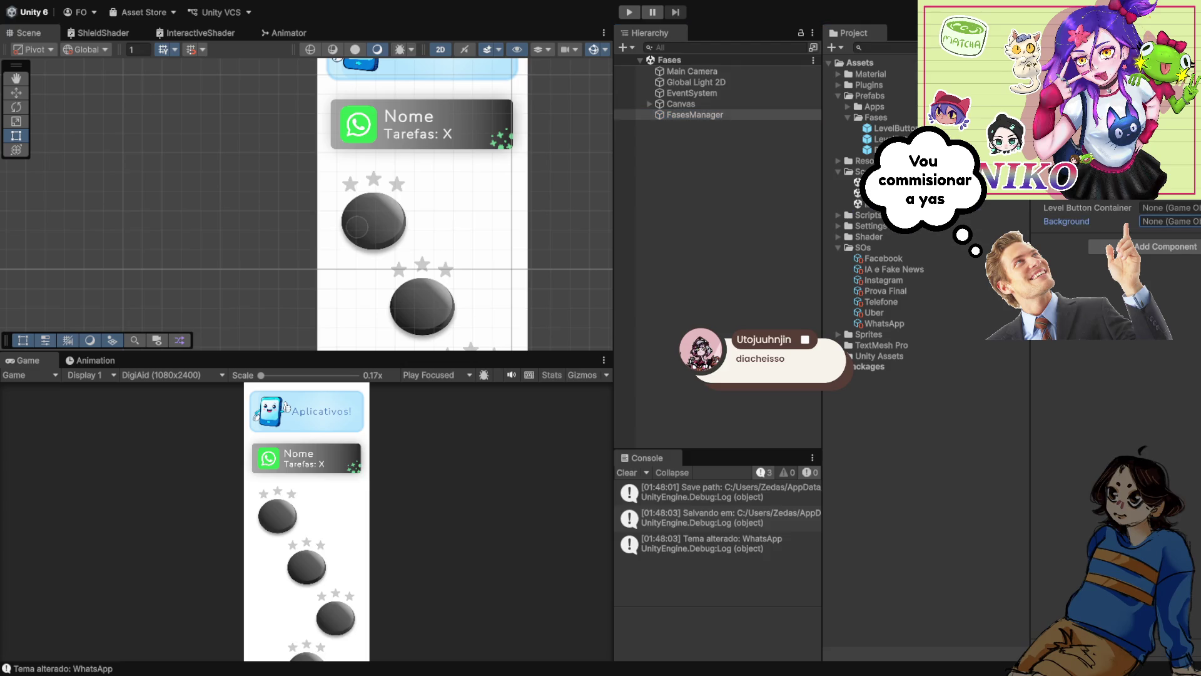
{"action": "left_click", "coordinate": [695, 114]}
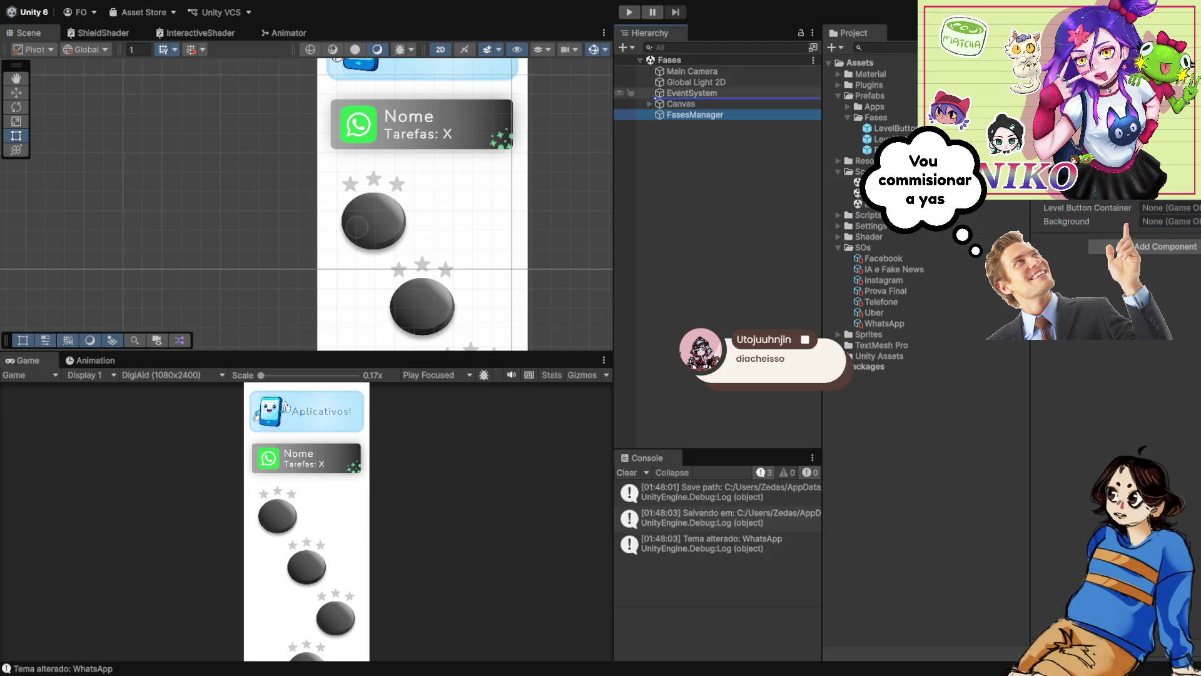
{"action": "left_click", "coordinate": [719, 163]}
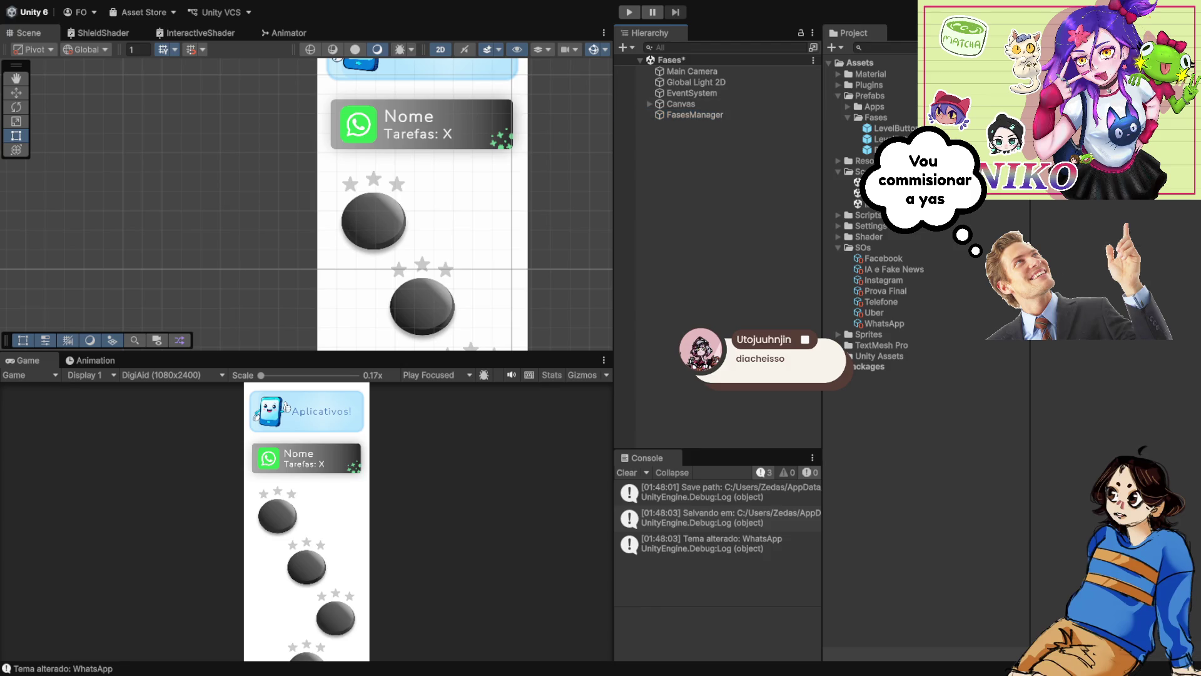
{"action": "left_click", "coordinate": [694, 115]}
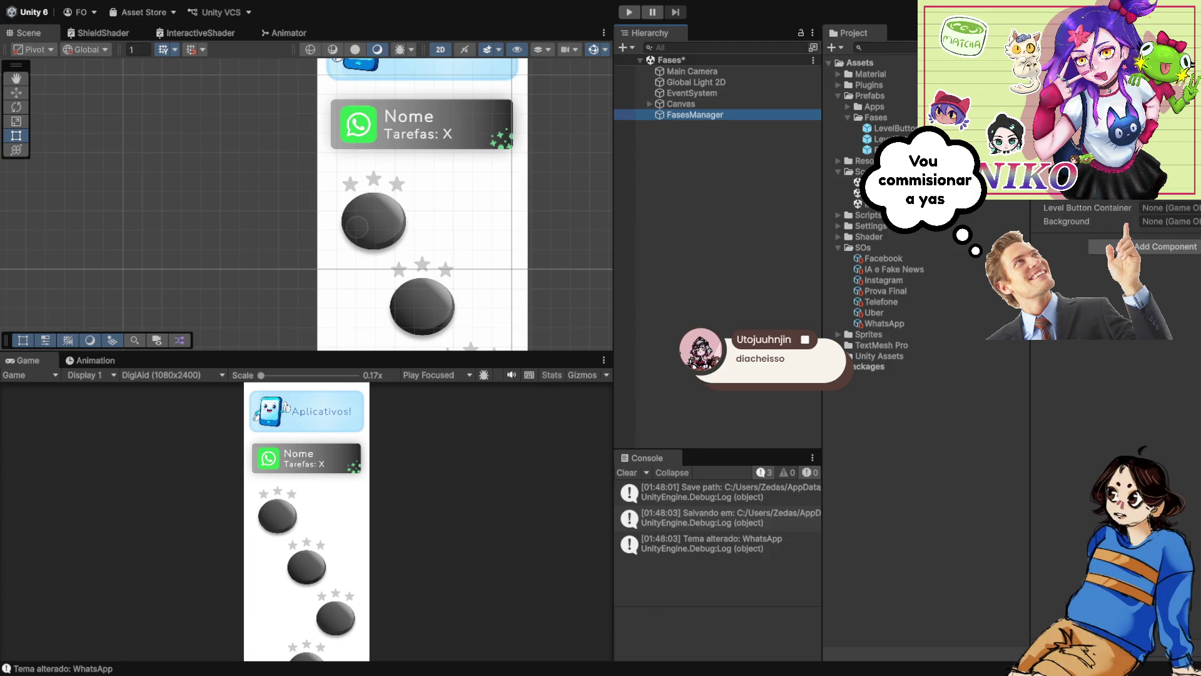
{"action": "left_click", "coordinate": [649, 103]}
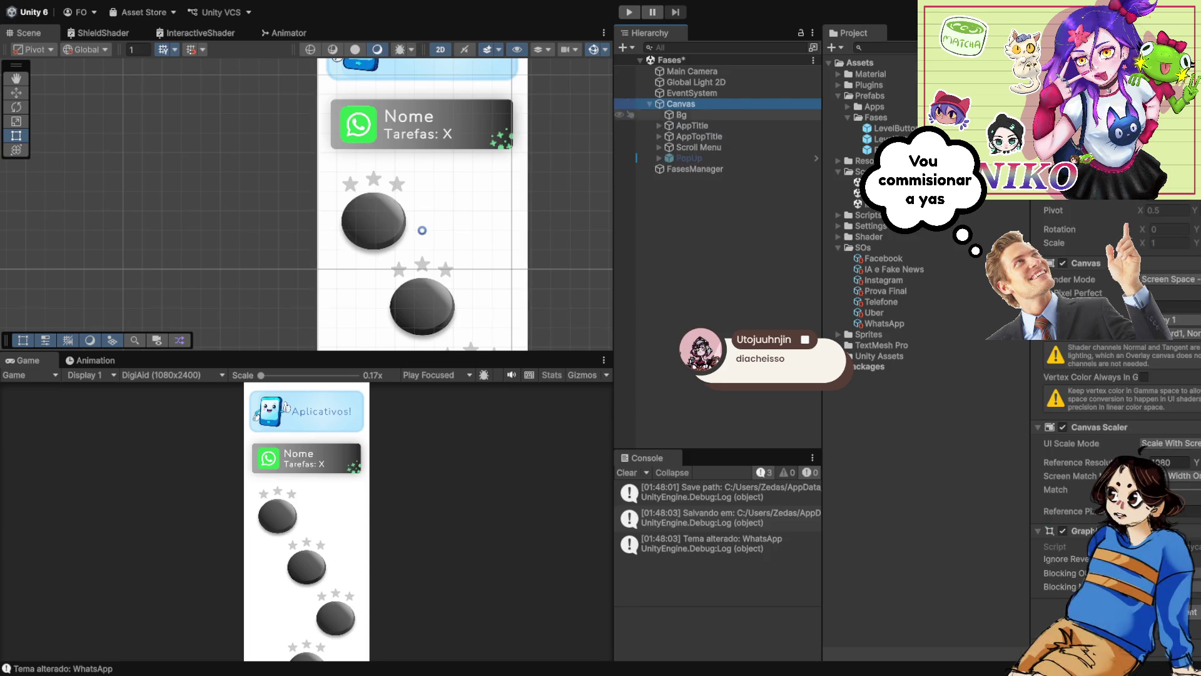
{"action": "mouse_move", "coordinate": [681, 114]}
{"action": "left_mouse_down"}
{"action": "mouse_move", "coordinate": [719, 138]}
{"action": "mouse_move", "coordinate": [1164, 221]}
{"action": "left_mouse_up"}
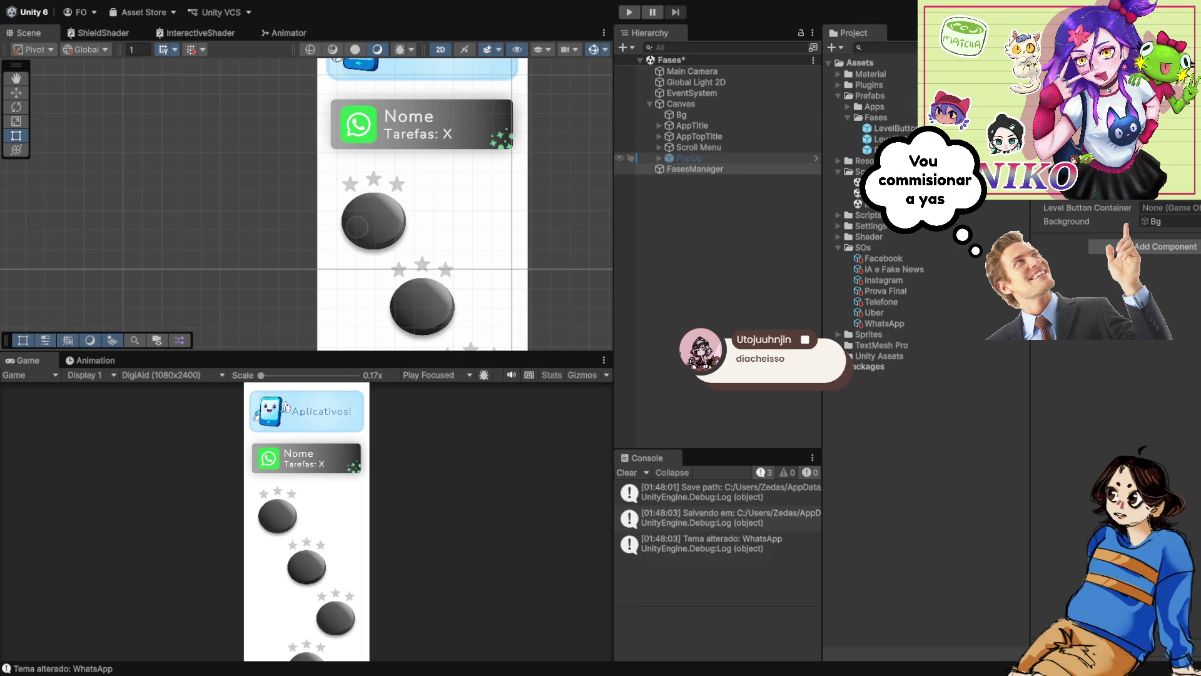
- Assign LevelButtonContainer as FasesManager's Level Button Container, then reopen the Apps scene
{"action": "left_click", "coordinate": [659, 147]}
{"action": "left_click", "coordinate": [669, 159]}
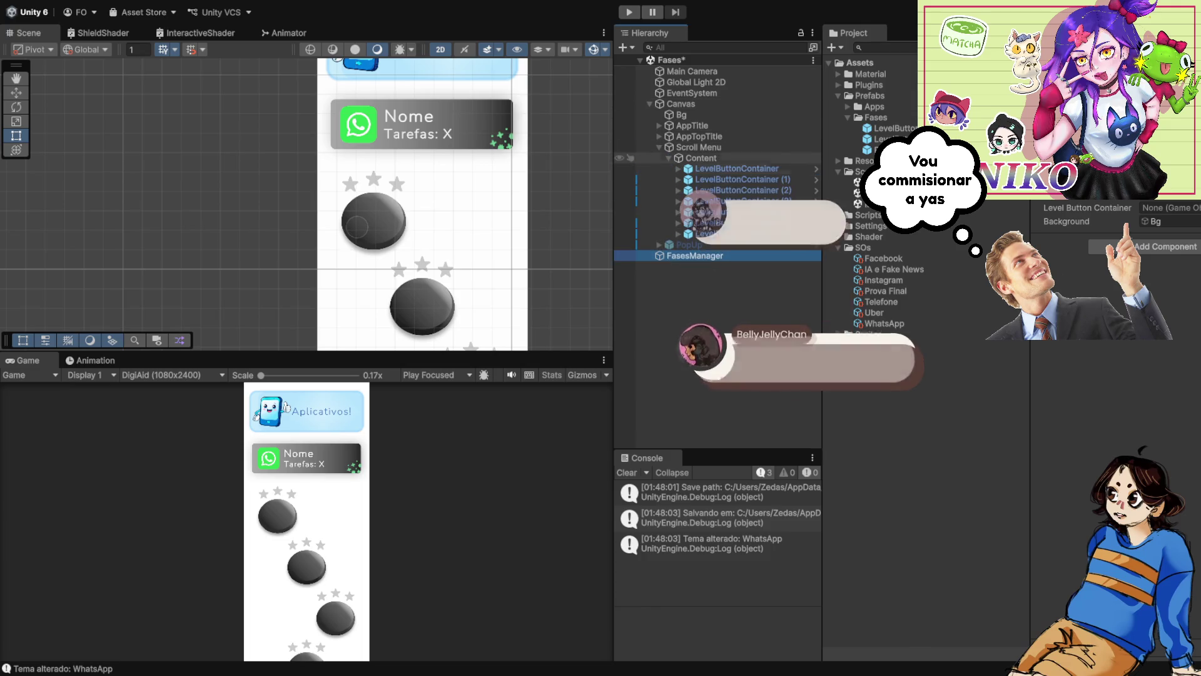
{"action": "mouse_move", "coordinate": [701, 159]}
{"action": "left_mouse_down"}
{"action": "mouse_move", "coordinate": [875, 139]}
{"action": "mouse_move", "coordinate": [1164, 208]}
{"action": "left_mouse_up"}
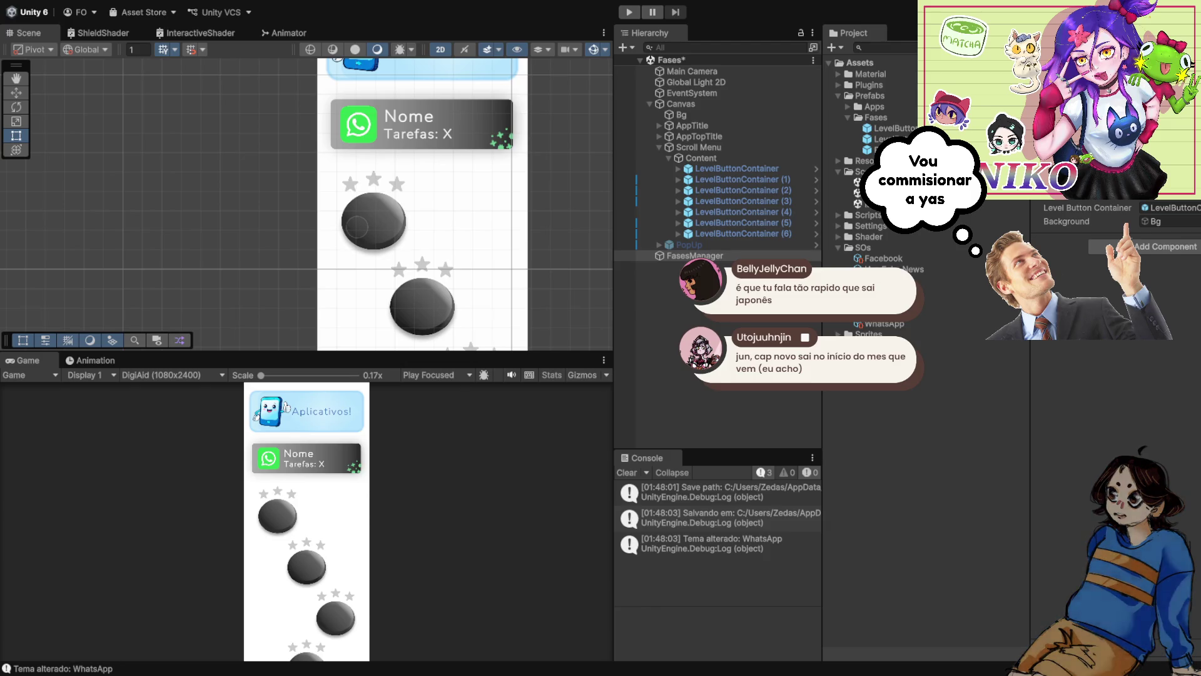
{"action": "double_click", "coordinate": [858, 182]}
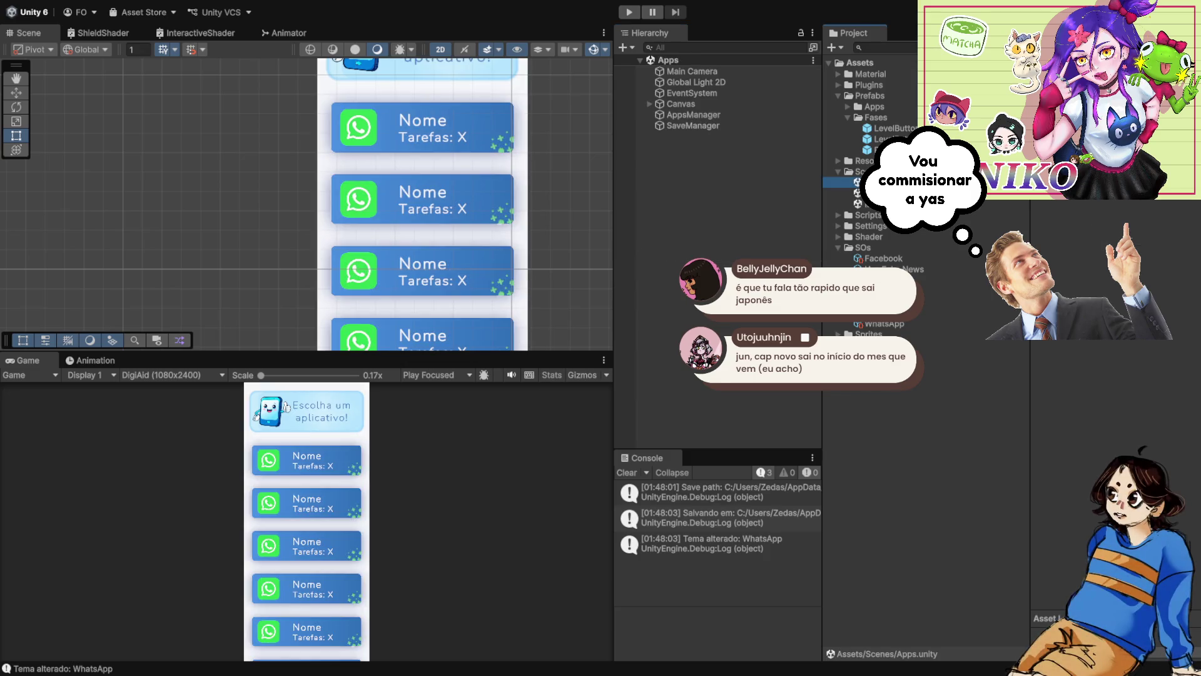
- Run the game, pick WhatsApp to reach the green level select with Tarefas: 0/7, then stop
{"action": "key", "text": "ctrl+p"}
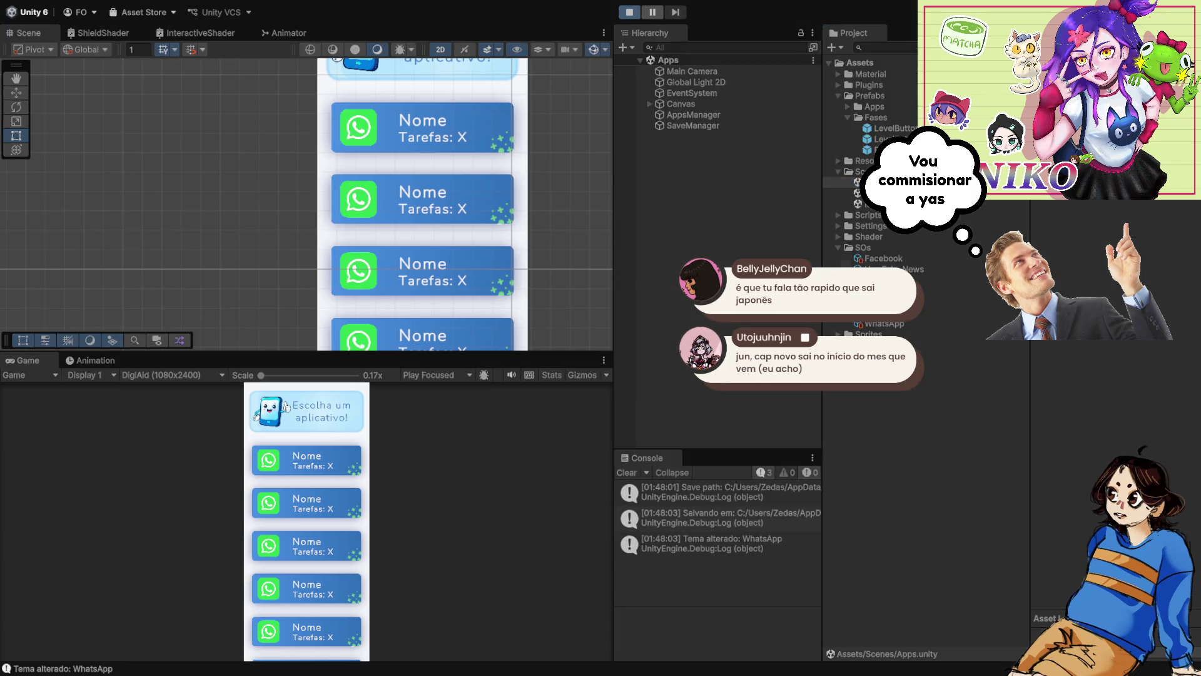
{"action": "left_click", "coordinate": [307, 460]}
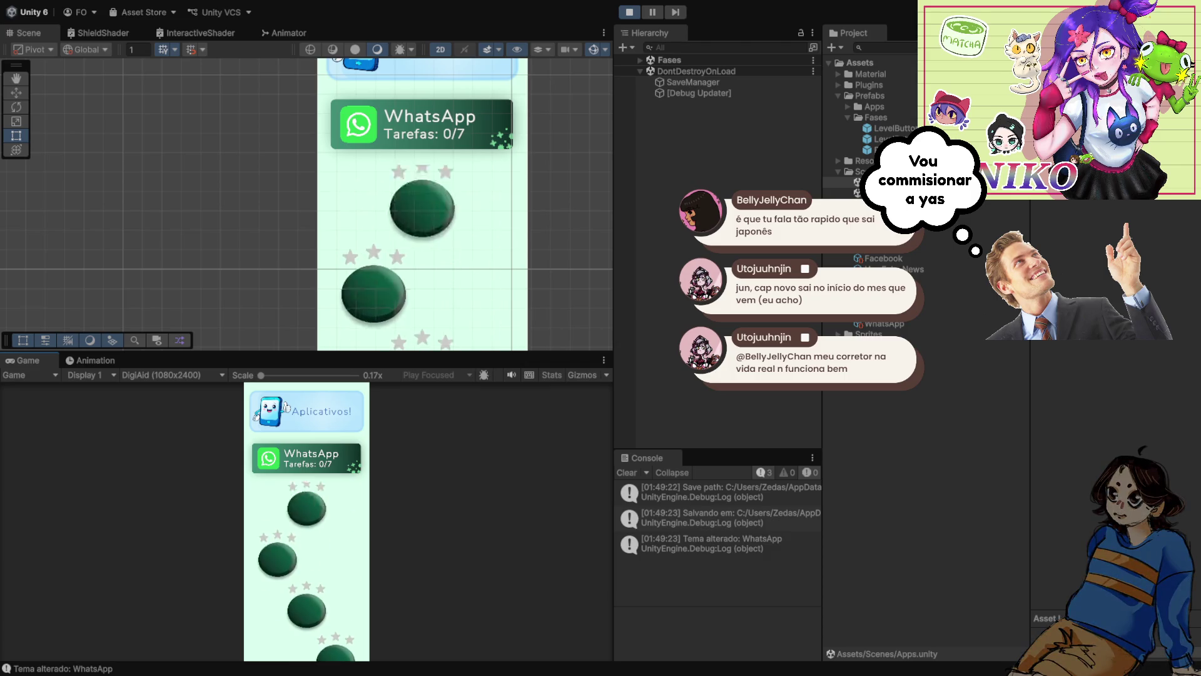
{"action": "scroll", "coordinate": [306, 204], "scroll_direction": "down", "scroll_amount": 2}
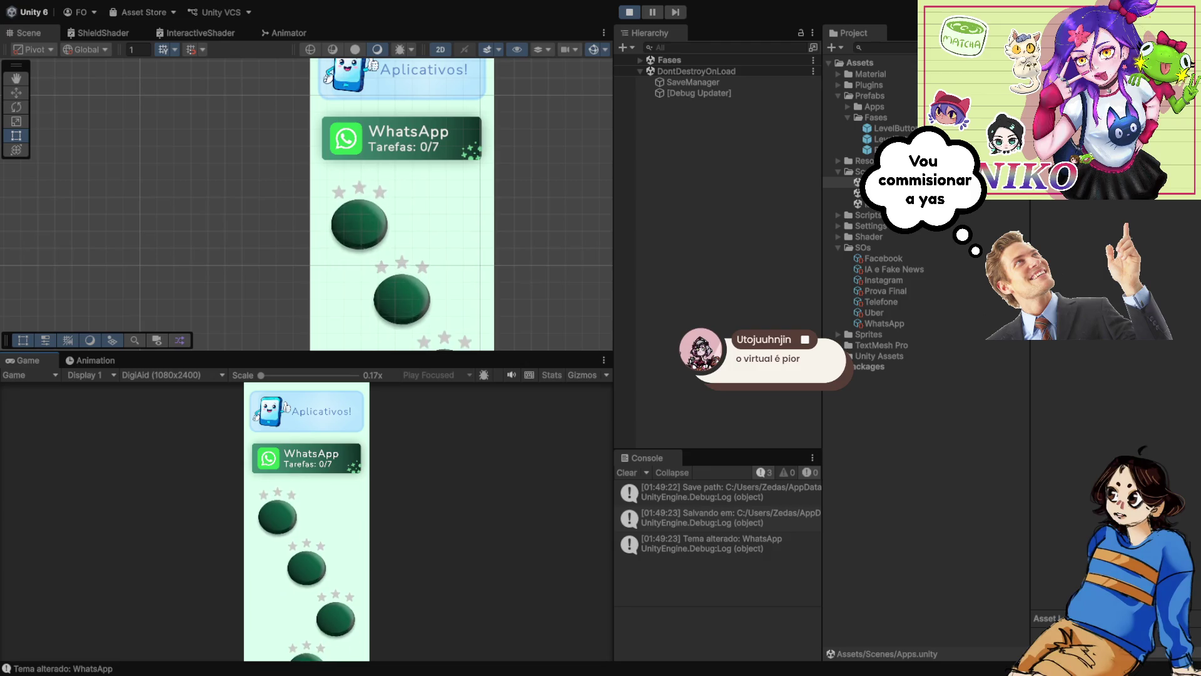
{"action": "key", "text": "ctrl+p"}
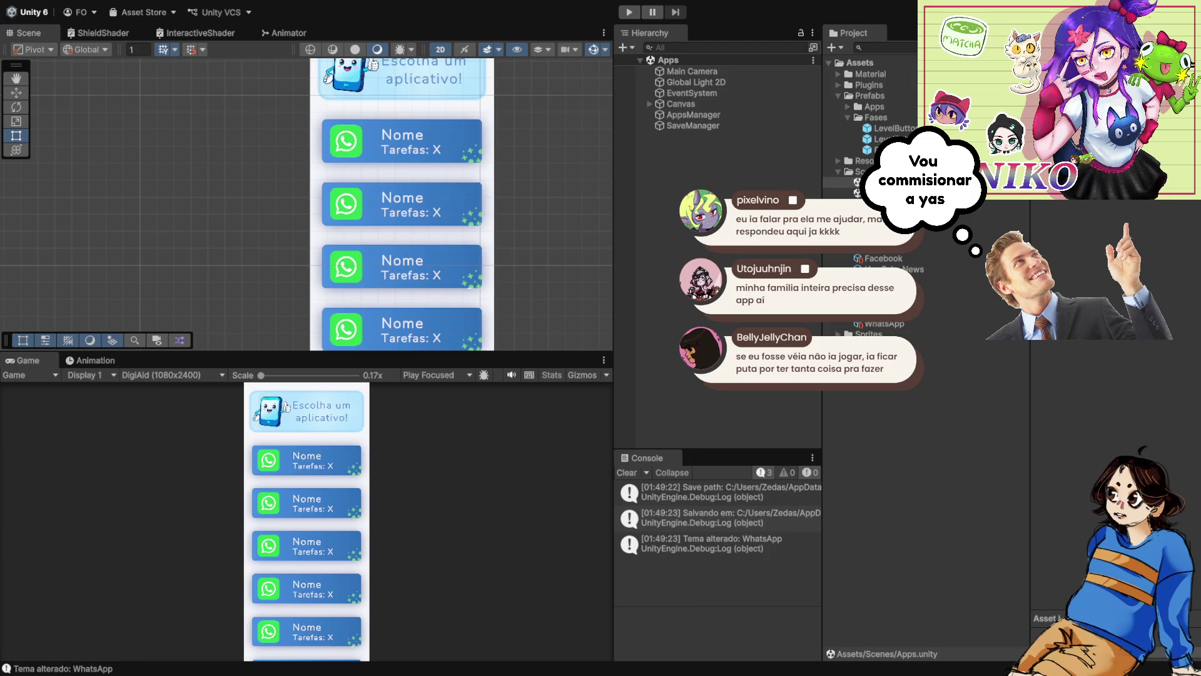
- Zoom the Scene view around the Apps scene canvas
{"action": "scroll", "coordinate": [348, 206], "scroll_direction": "down", "scroll_amount": 4}
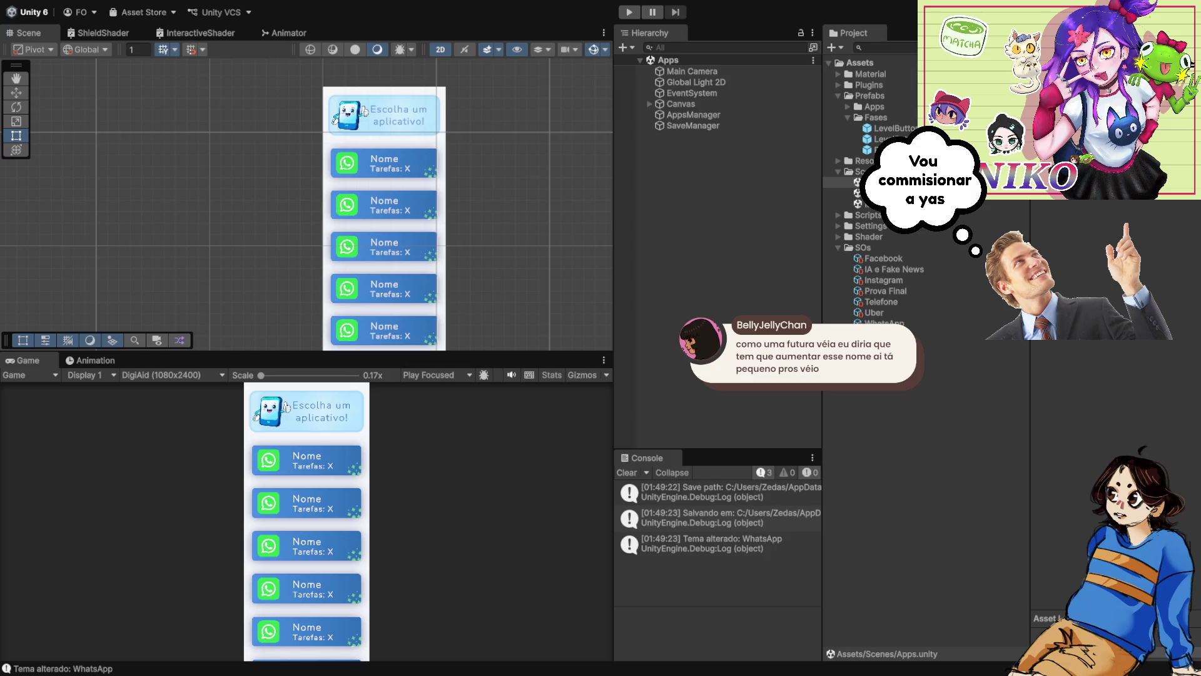
- Maximize the Game view briefly, then restore the full editor layout
{"action": "scroll", "coordinate": [387, 209], "scroll_direction": "up", "scroll_amount": 2}
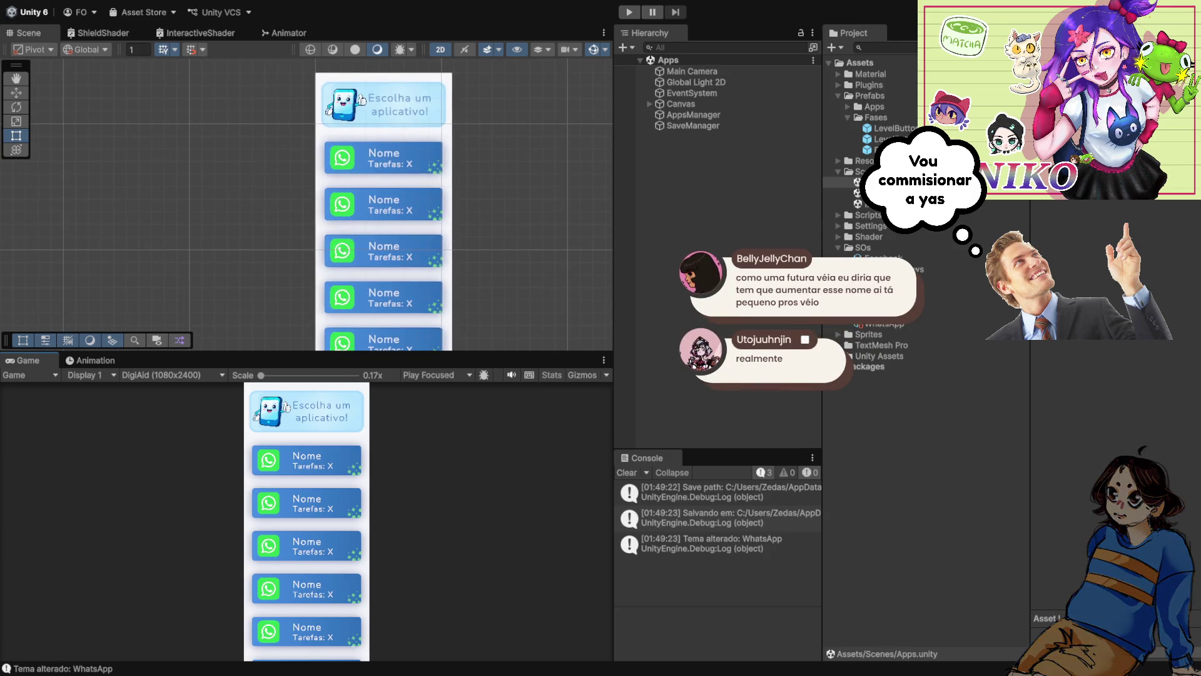
{"action": "key", "text": "shift+space"}
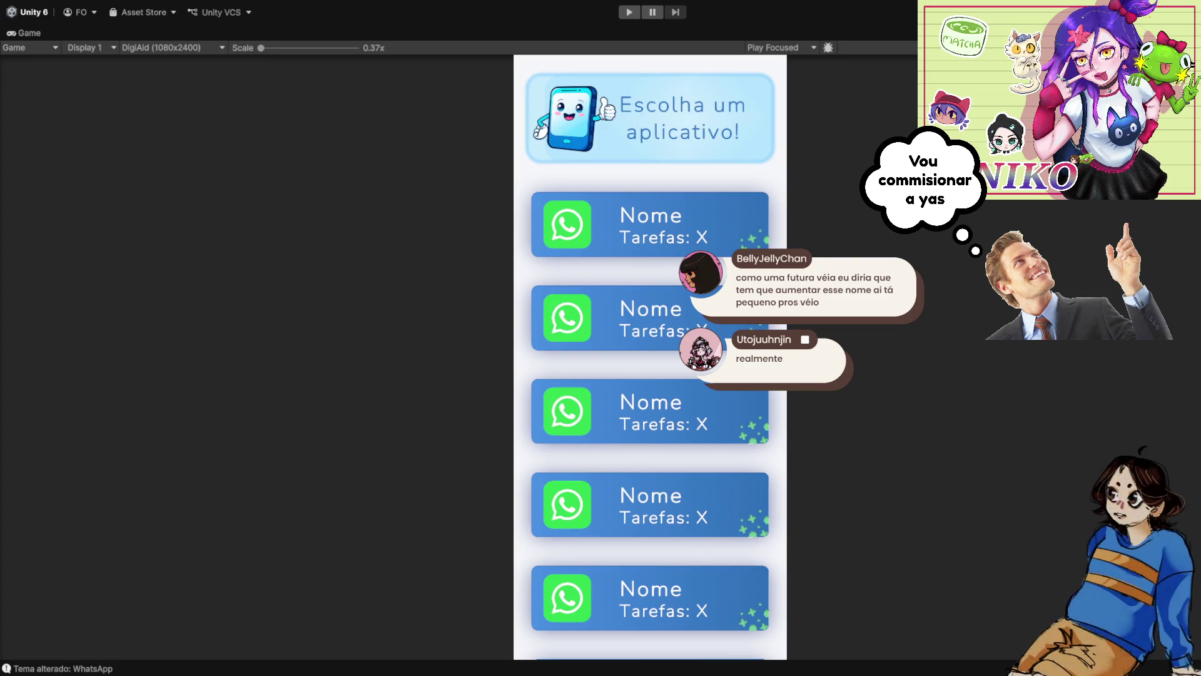
{"action": "key", "text": "shift+space"}
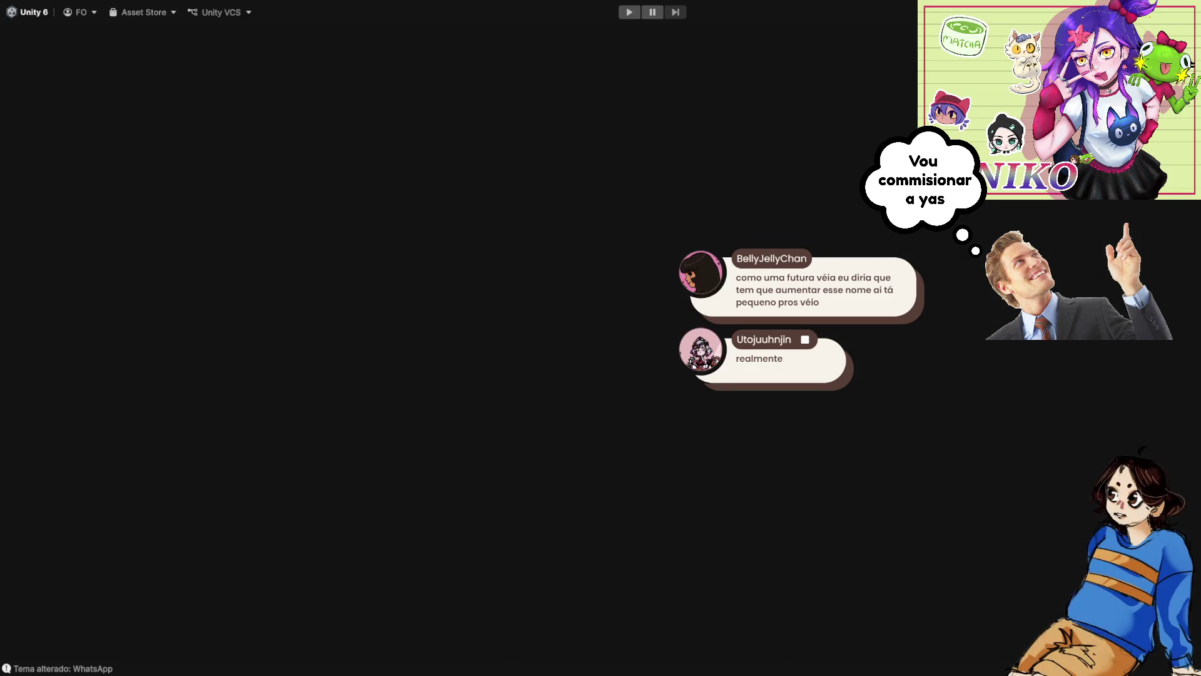
{"action": "scroll", "coordinate": [404, 236], "scroll_direction": "up", "scroll_amount": 2}
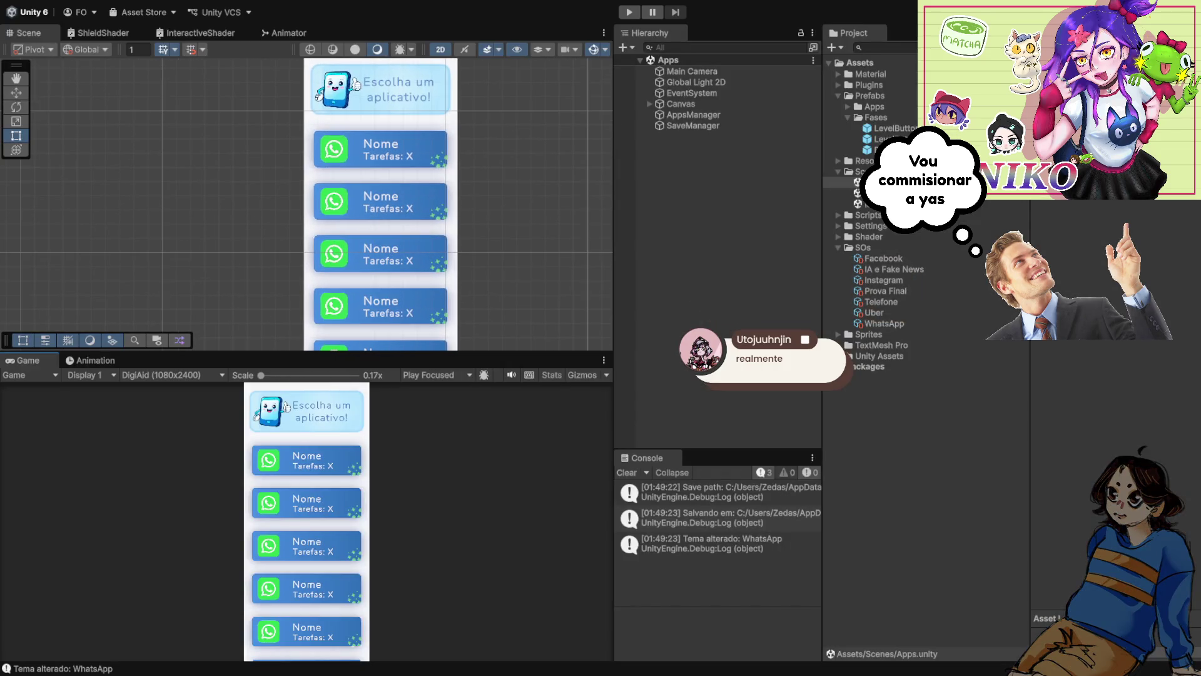
- Look over the Apps scene's WhatsApp card list and enter Play mode to test it
{"action": "scroll", "coordinate": [435, 214], "scroll_direction": "down", "scroll_amount": 3}
{"action": "scroll", "coordinate": [435, 213], "scroll_direction": "up", "scroll_amount": 1}
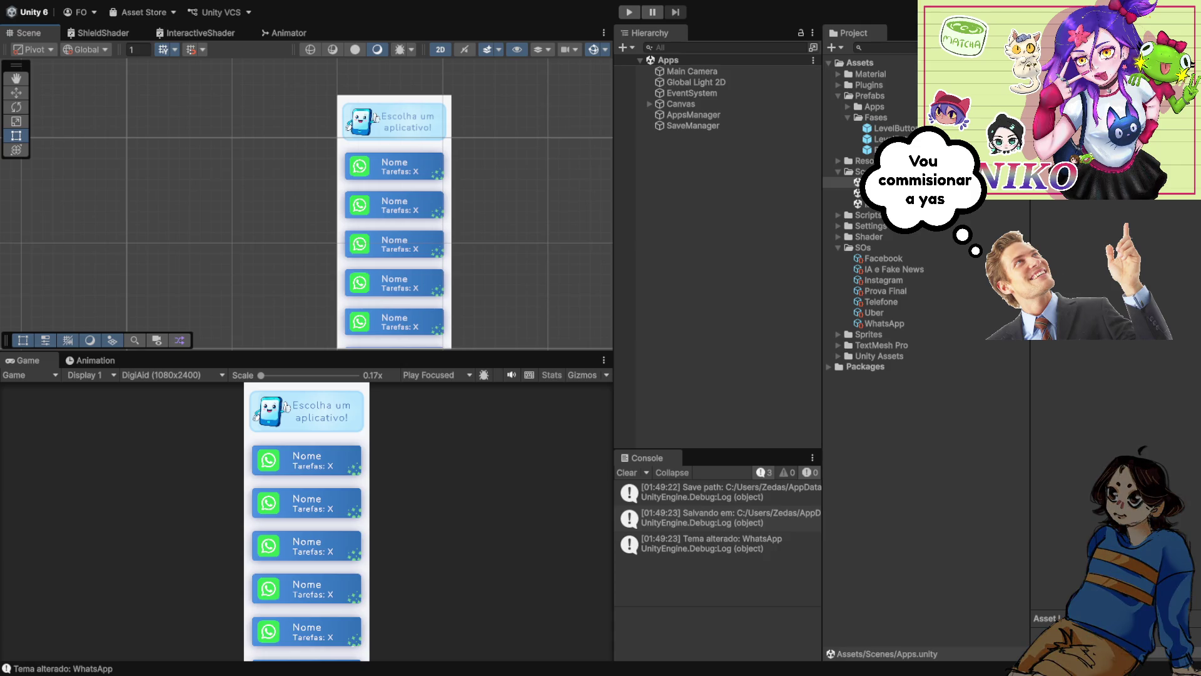
{"action": "key", "text": "ctrl+p"}
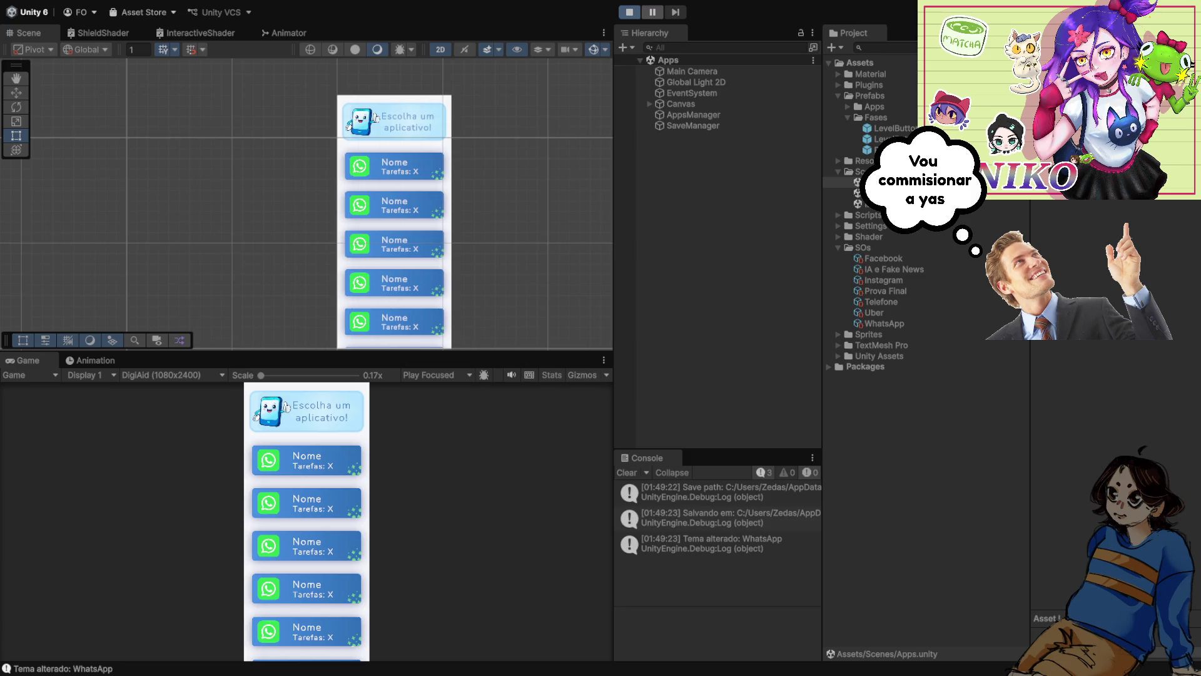
- Pick WhatsApp to confirm the green 0/7 level map, stop Play, and select FasesManager
{"action": "left_click", "coordinate": [306, 460]}
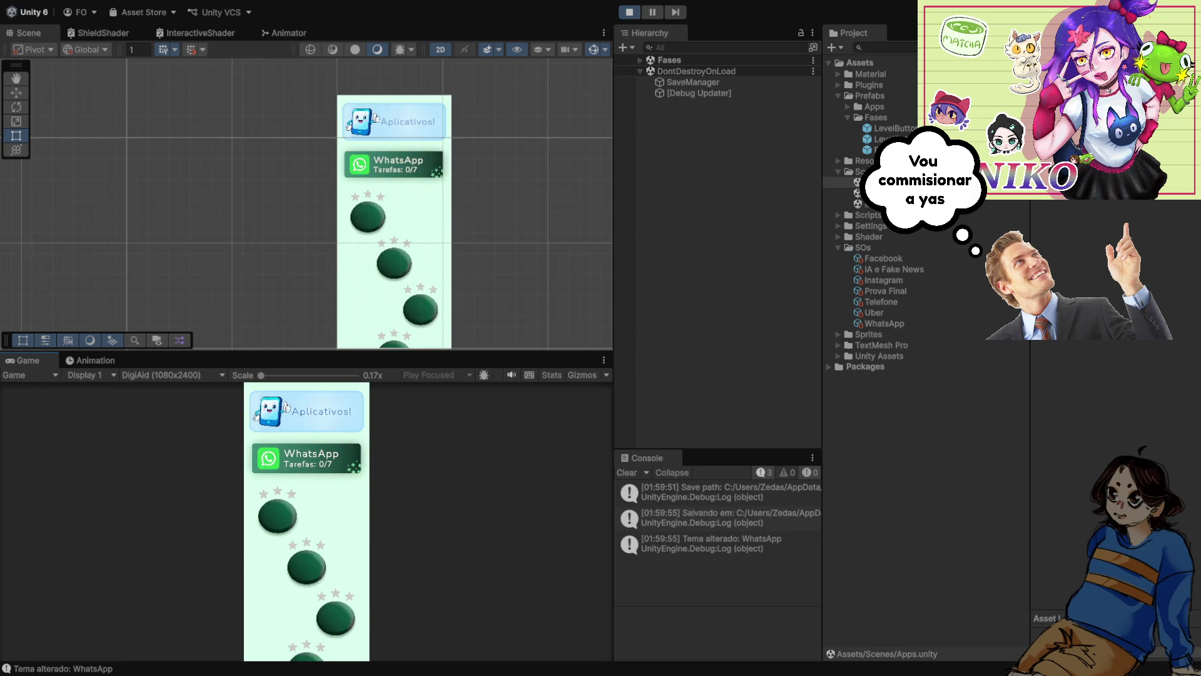
{"action": "key", "text": "ctrl+p"}
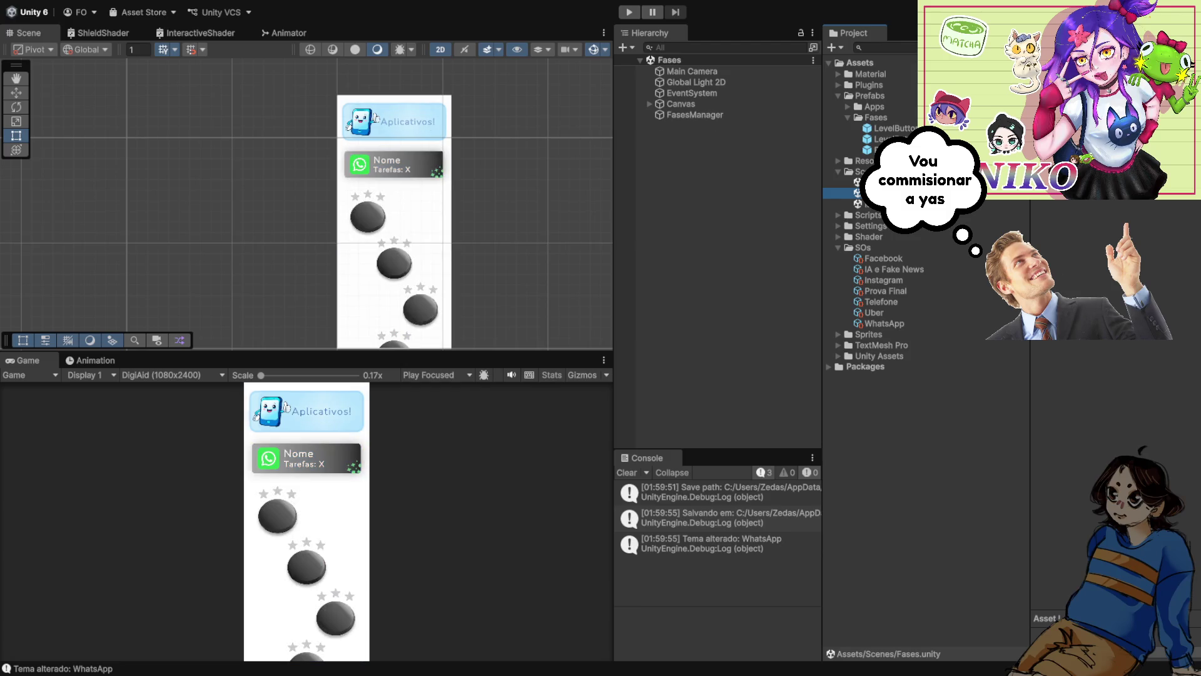
{"action": "left_click", "coordinate": [694, 114]}
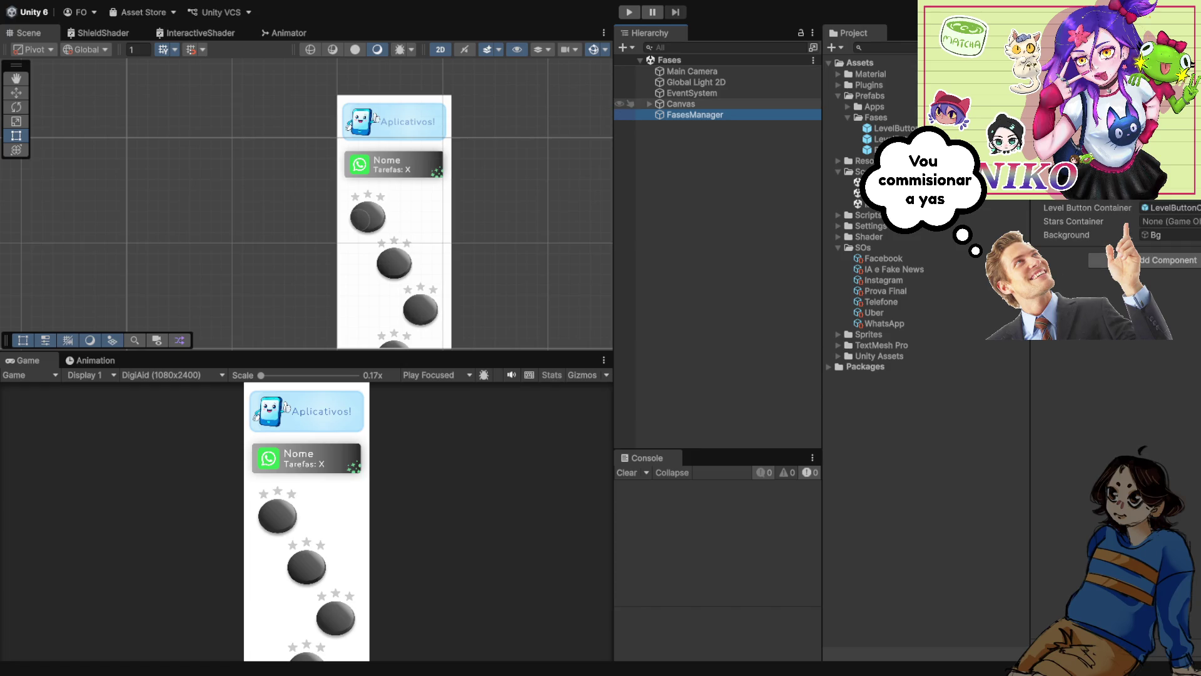
- Expand Canvas > Scroll Menu > Content > LevelButtonContainer > LevelButton and select Stars
{"action": "left_click", "coordinate": [649, 104]}
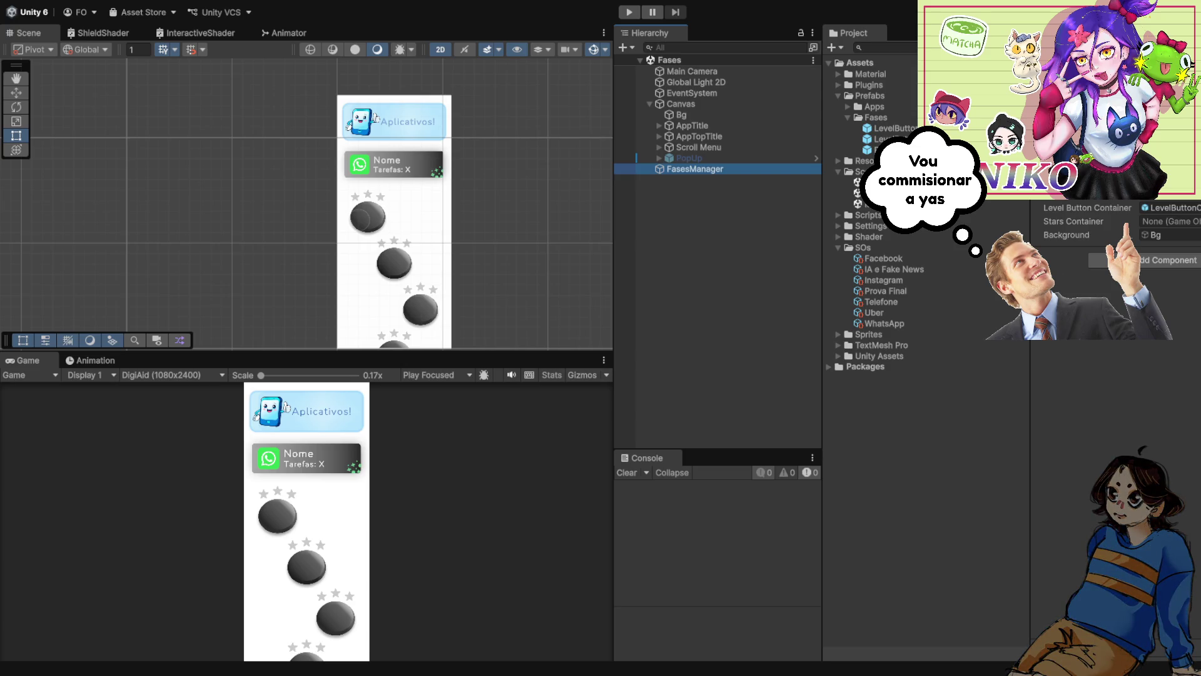
{"action": "left_click", "coordinate": [659, 147]}
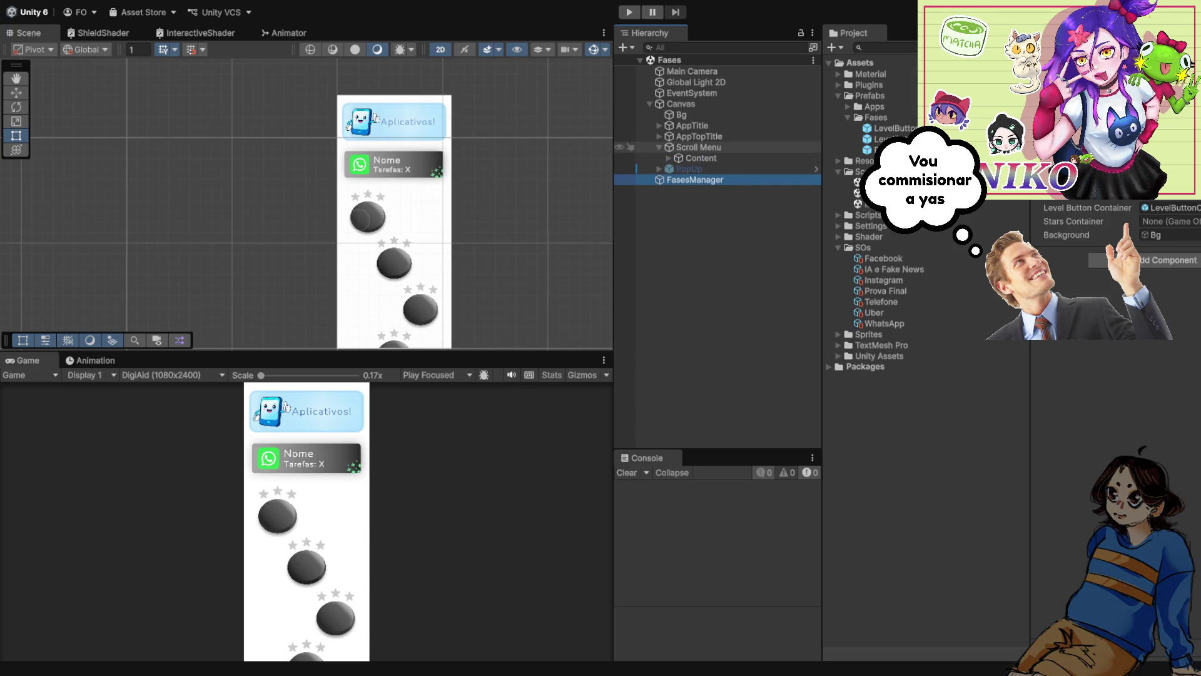
{"action": "left_click", "coordinate": [668, 157]}
{"action": "left_click", "coordinate": [669, 158]}
{"action": "left_click", "coordinate": [669, 158]}
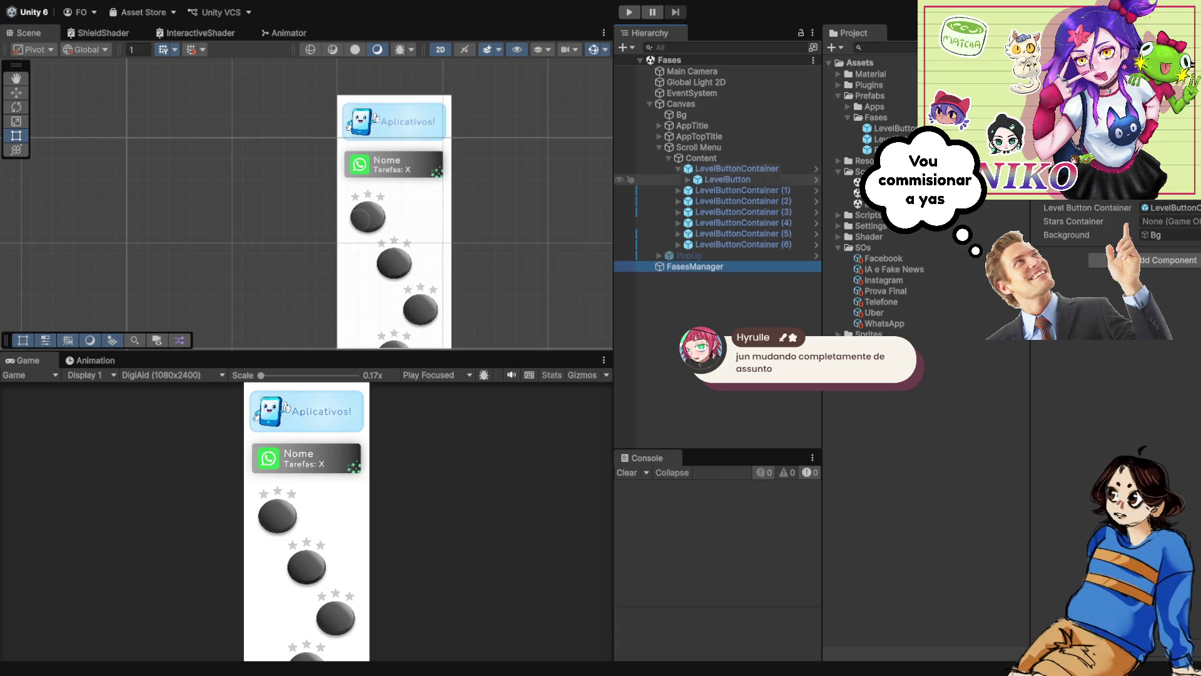
{"action": "left_click", "coordinate": [678, 169]}
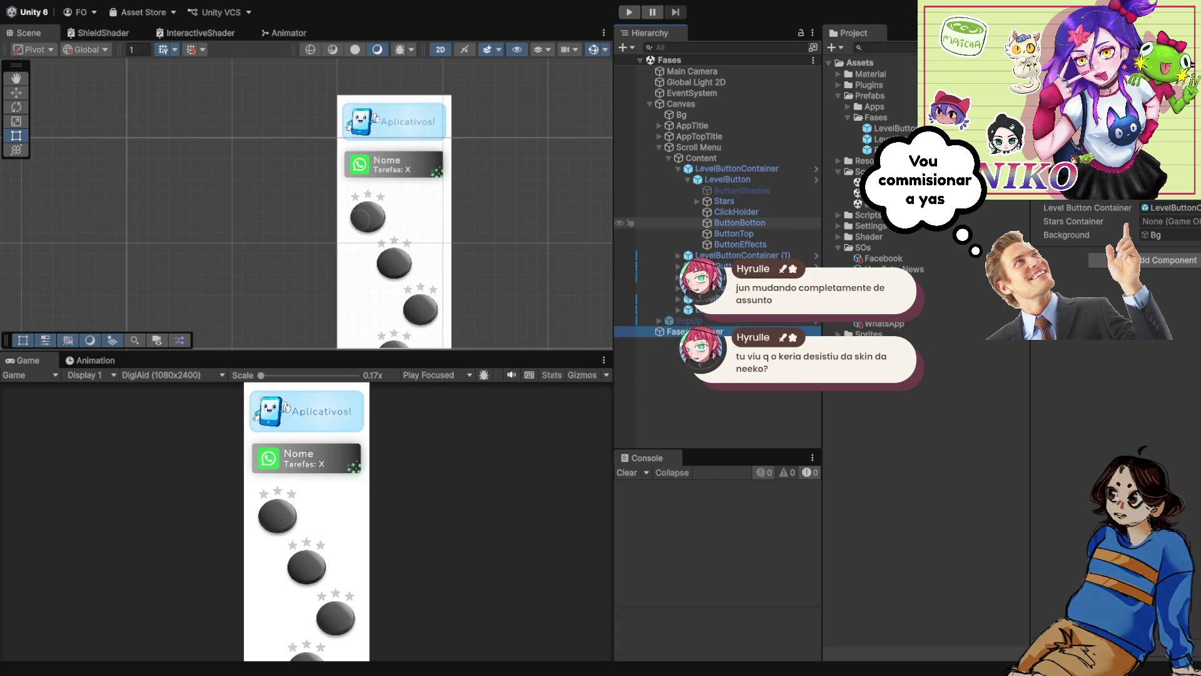
{"action": "left_click", "coordinate": [724, 200]}
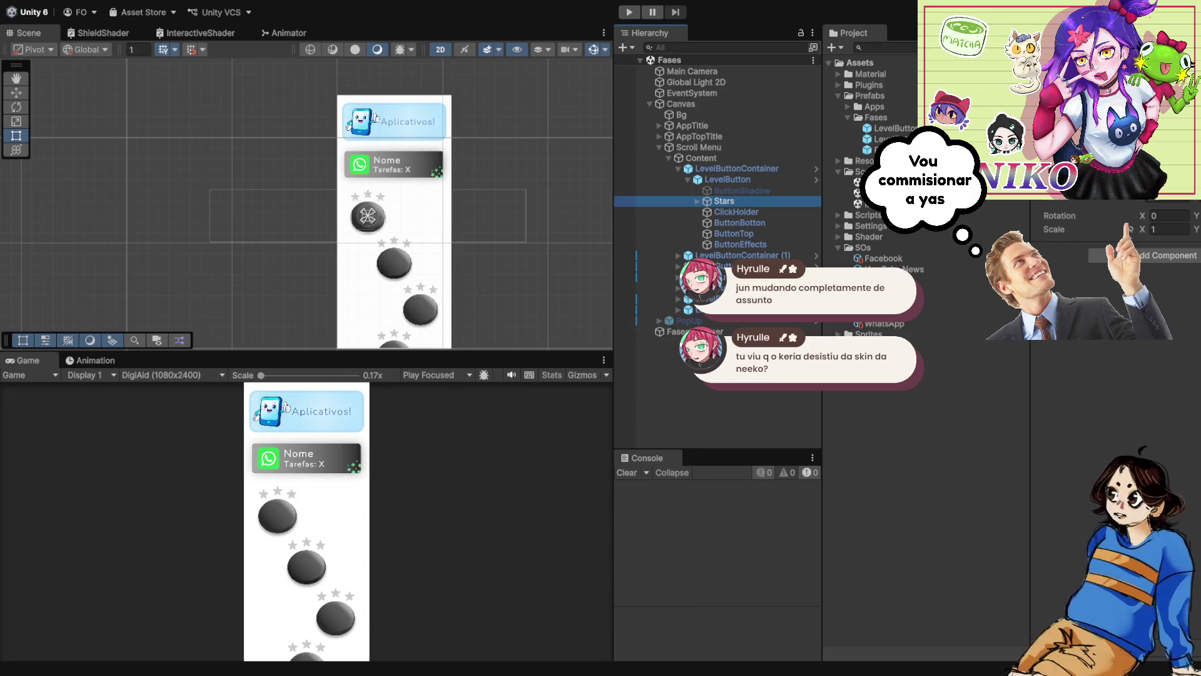
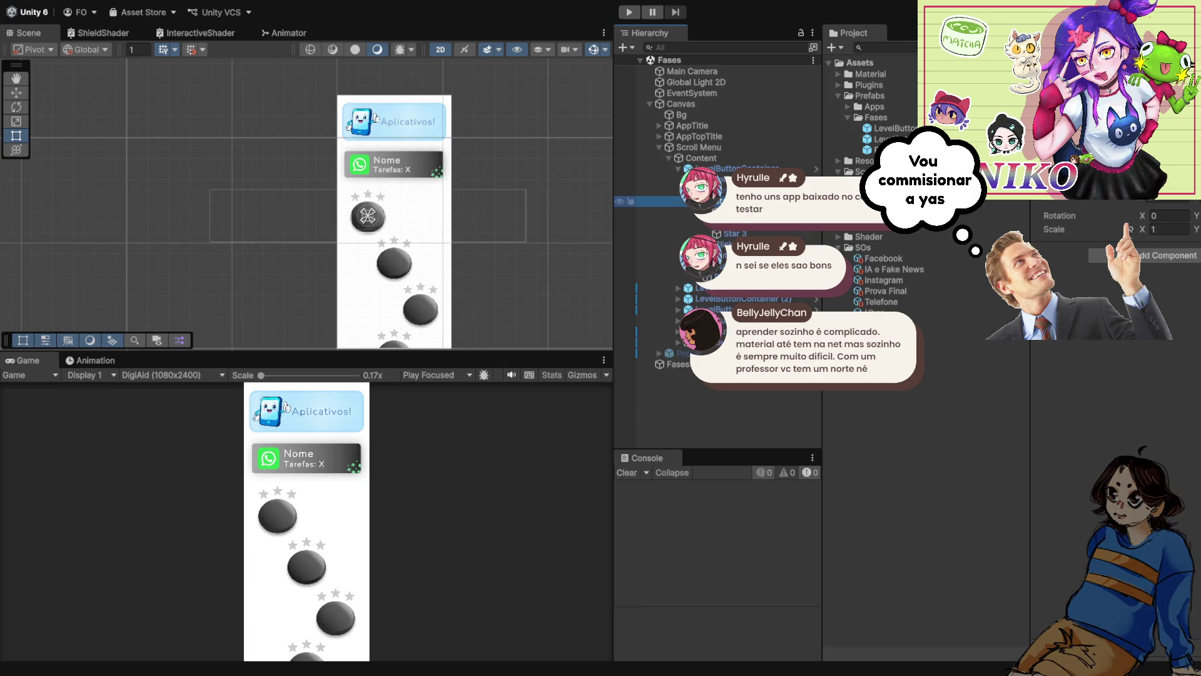
{"action": "key", "text": "Down"}
{"action": "key", "text": "Down"}
{"action": "key", "text": "Down"}
{"action": "left_click", "coordinate": [723, 201]}
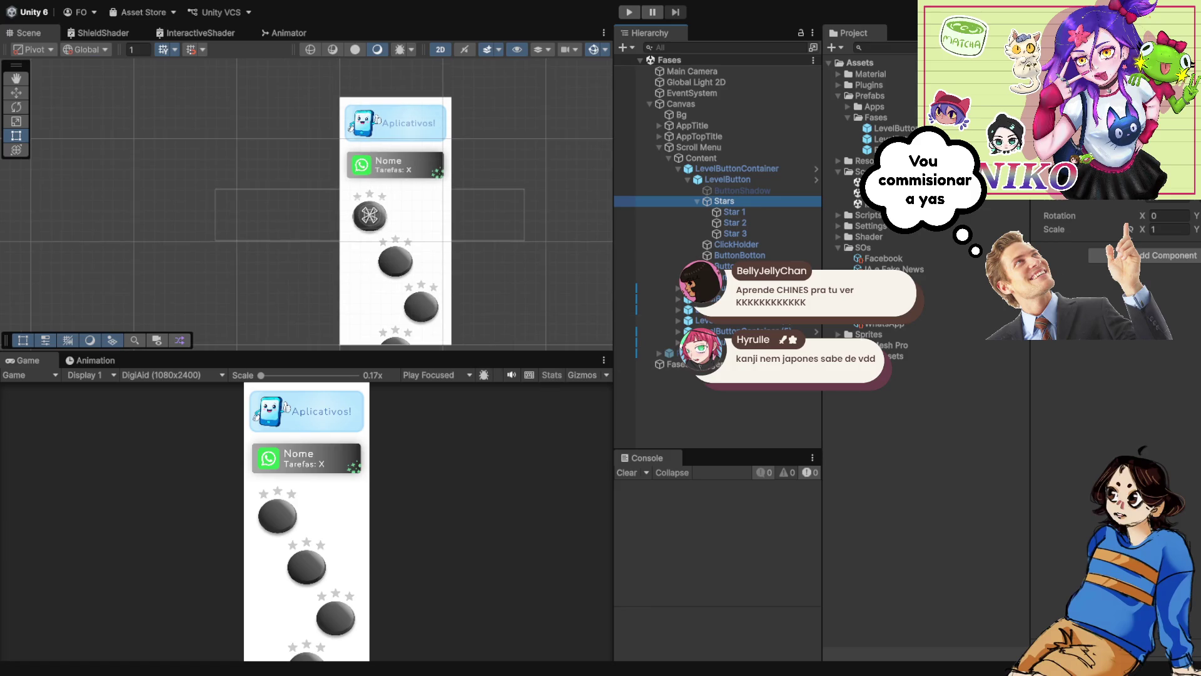
{"action": "scroll", "coordinate": [444, 181], "scroll_direction": "up", "scroll_amount": 1}
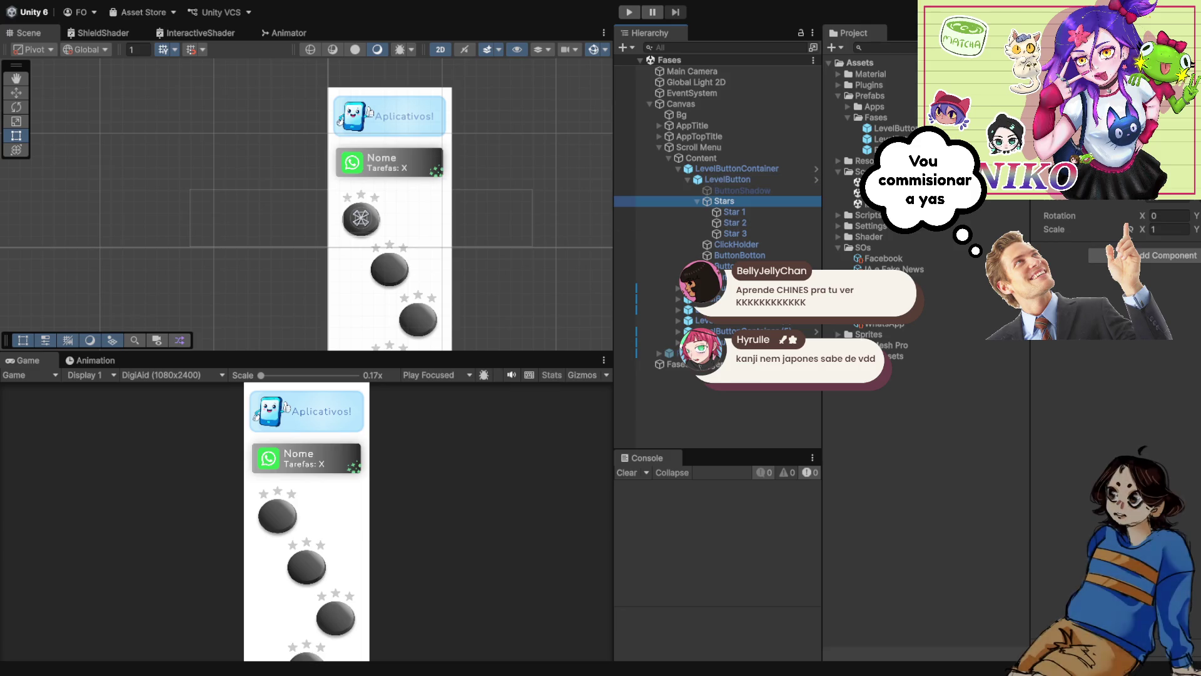